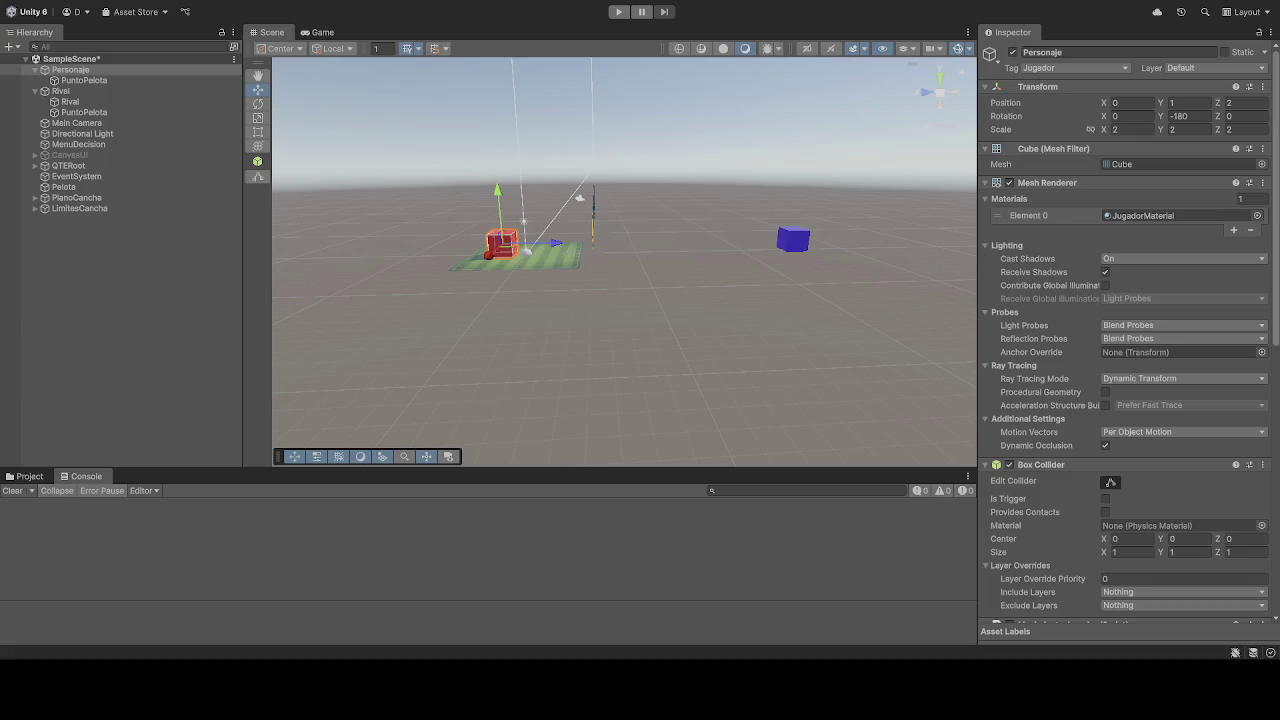
# Step: Run the soccer scene to see the red and blue cubes on the pitch, then stop it
pyautogui.click(619, 12)
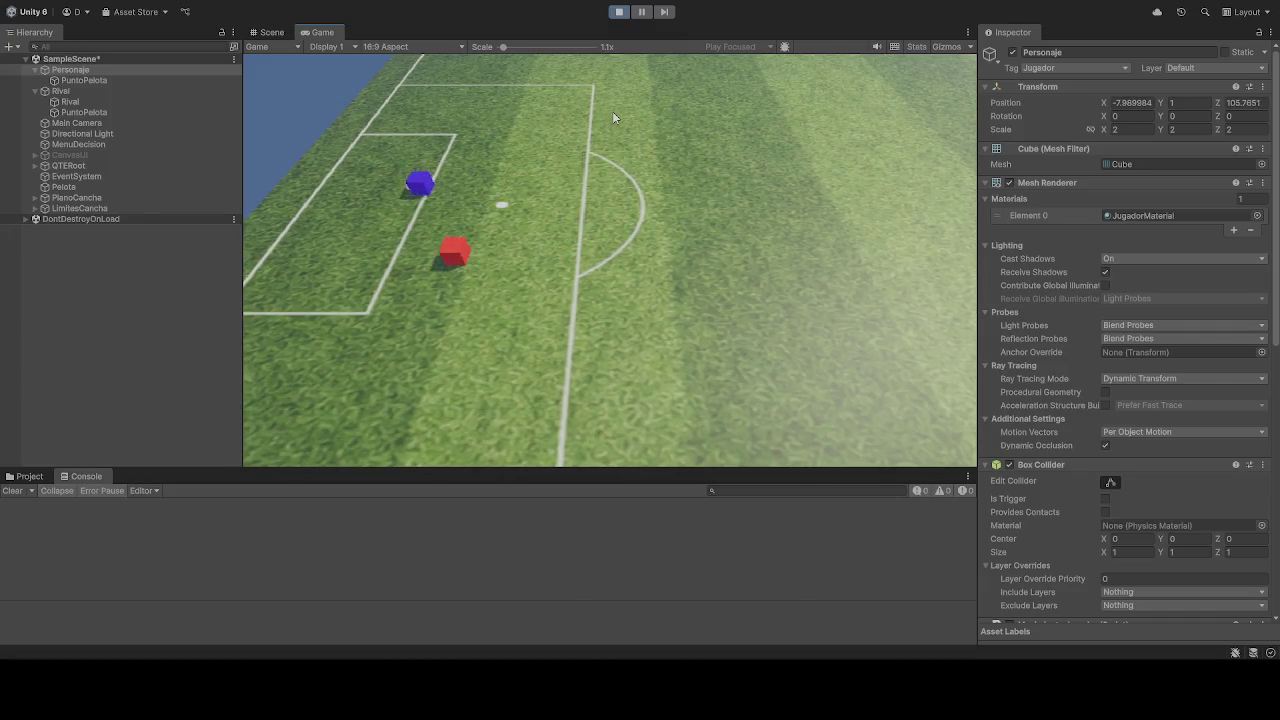
pyautogui.click(619, 12)
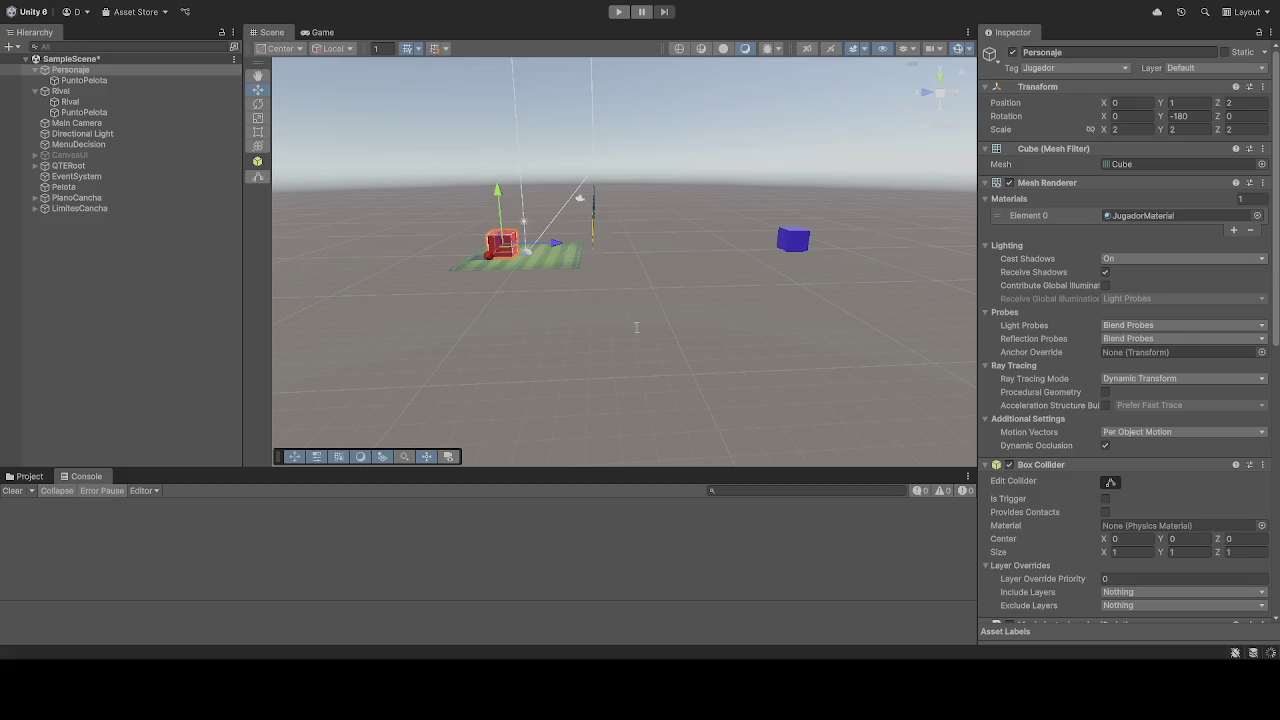
pyautogui.click(619, 11)
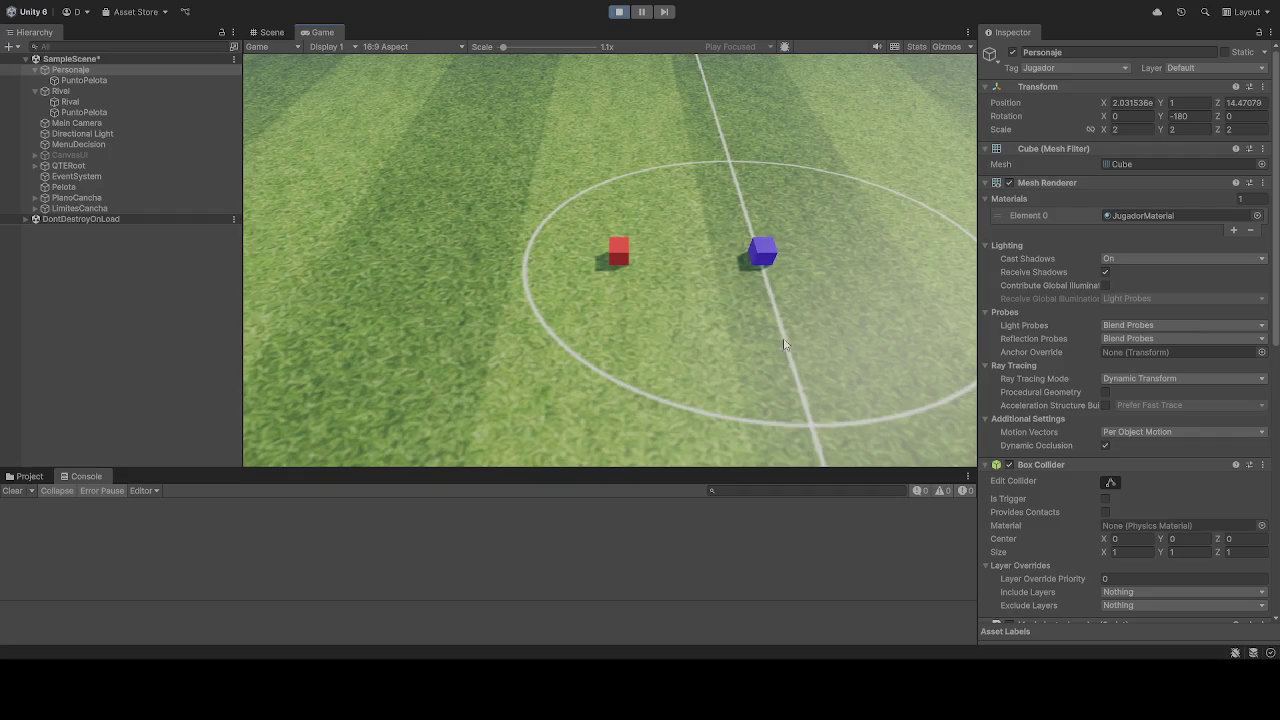
pyautogui.click(619, 13)
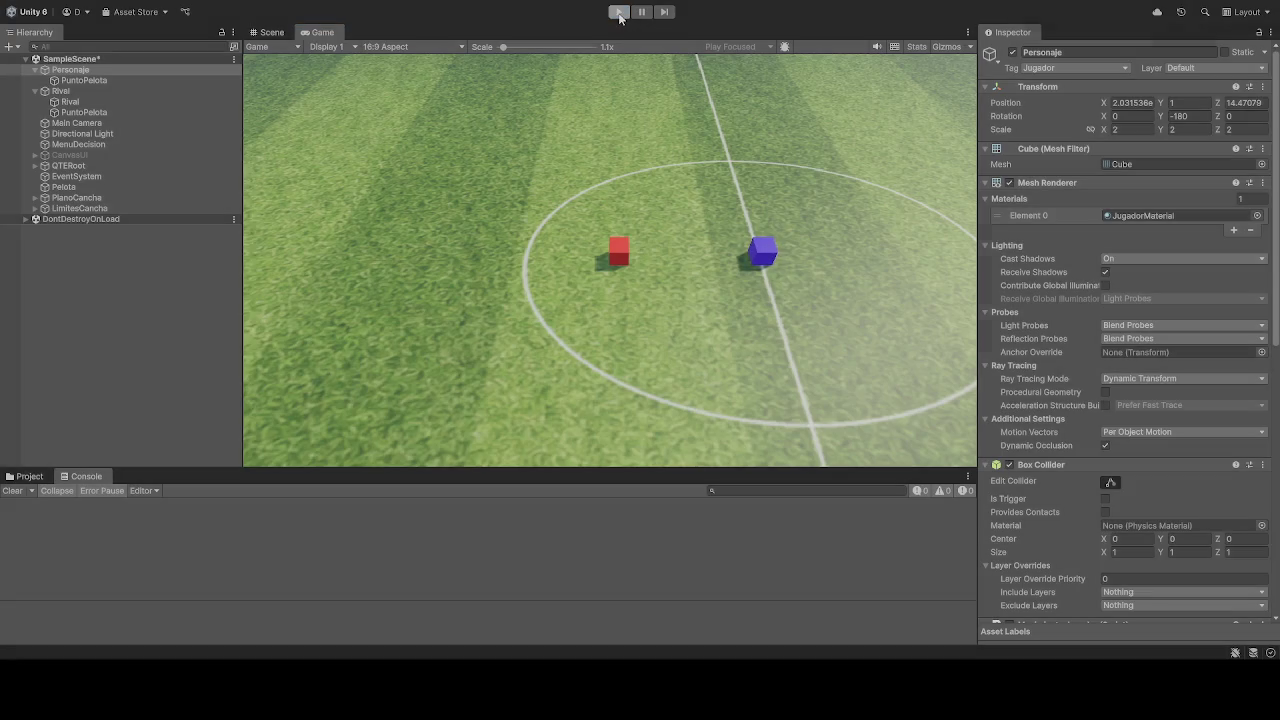
# Step: Run the match while inspecting both PuntoPelota ball points and the Rival cube, then stop
pyautogui.click(84, 112)
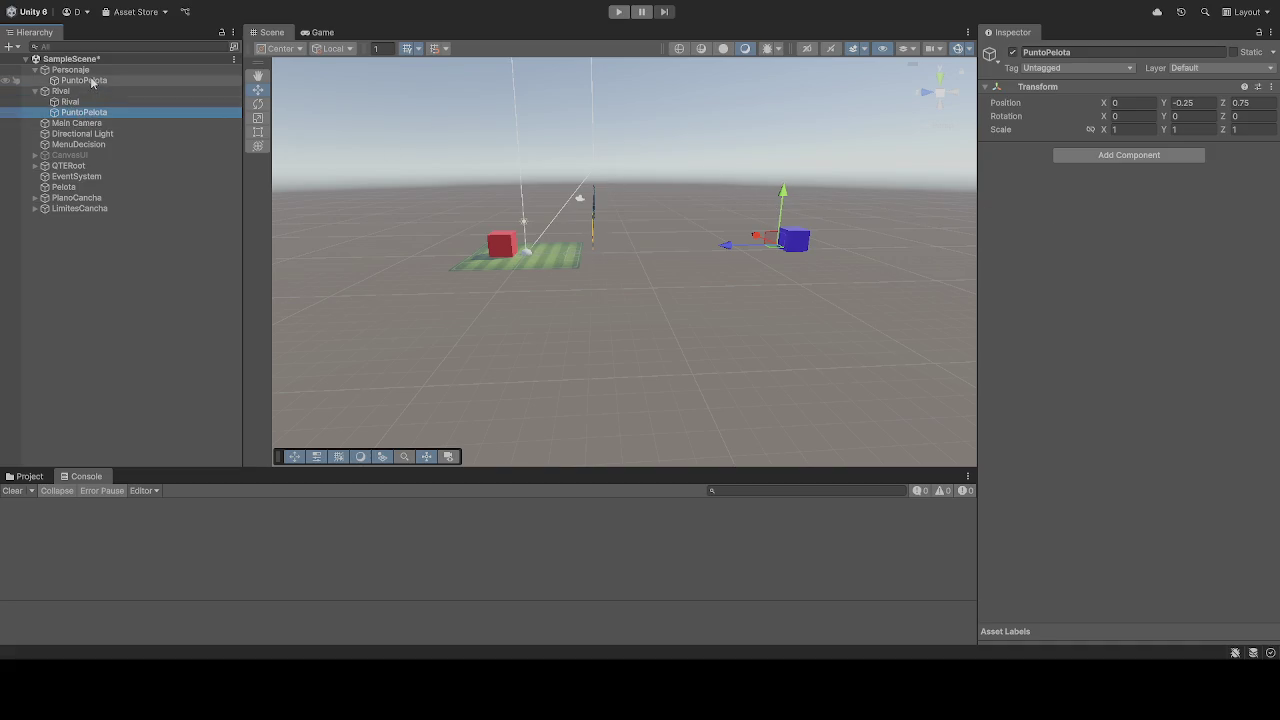
pyautogui.click(618, 12)
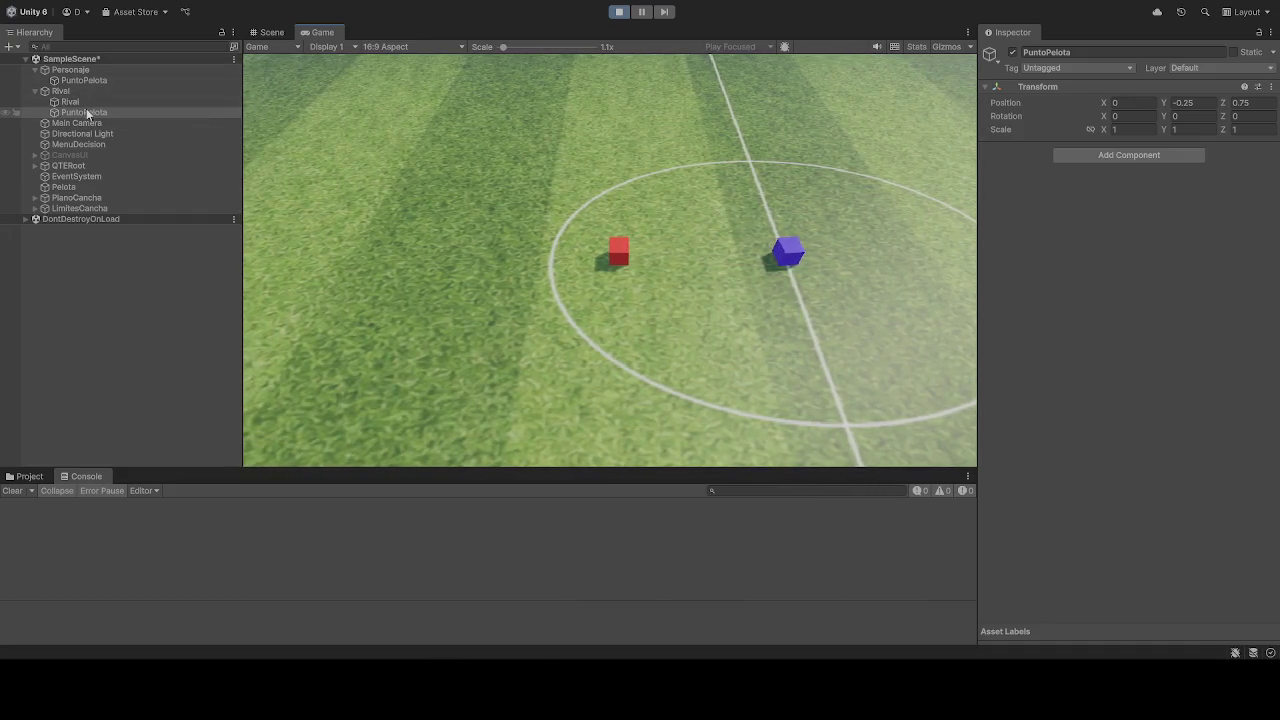
pyautogui.click(72, 102)
pyautogui.click(80, 112)
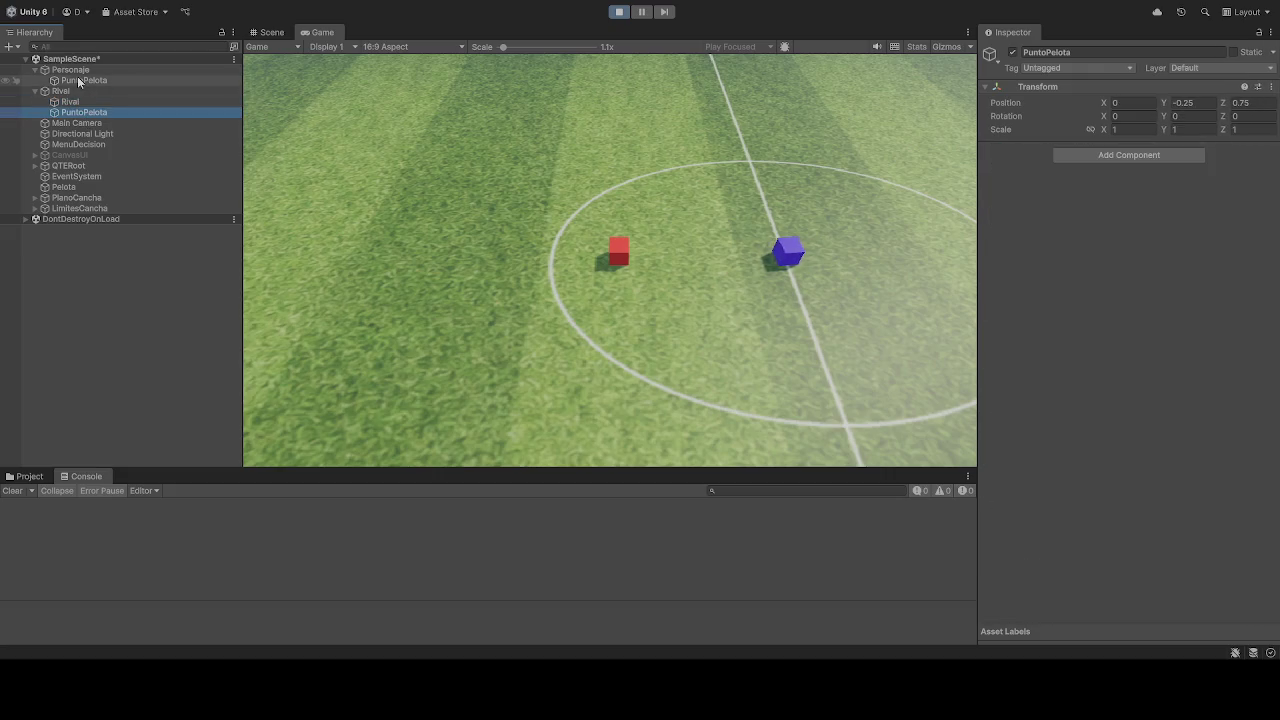
pyautogui.click(79, 81)
pyautogui.click(81, 103)
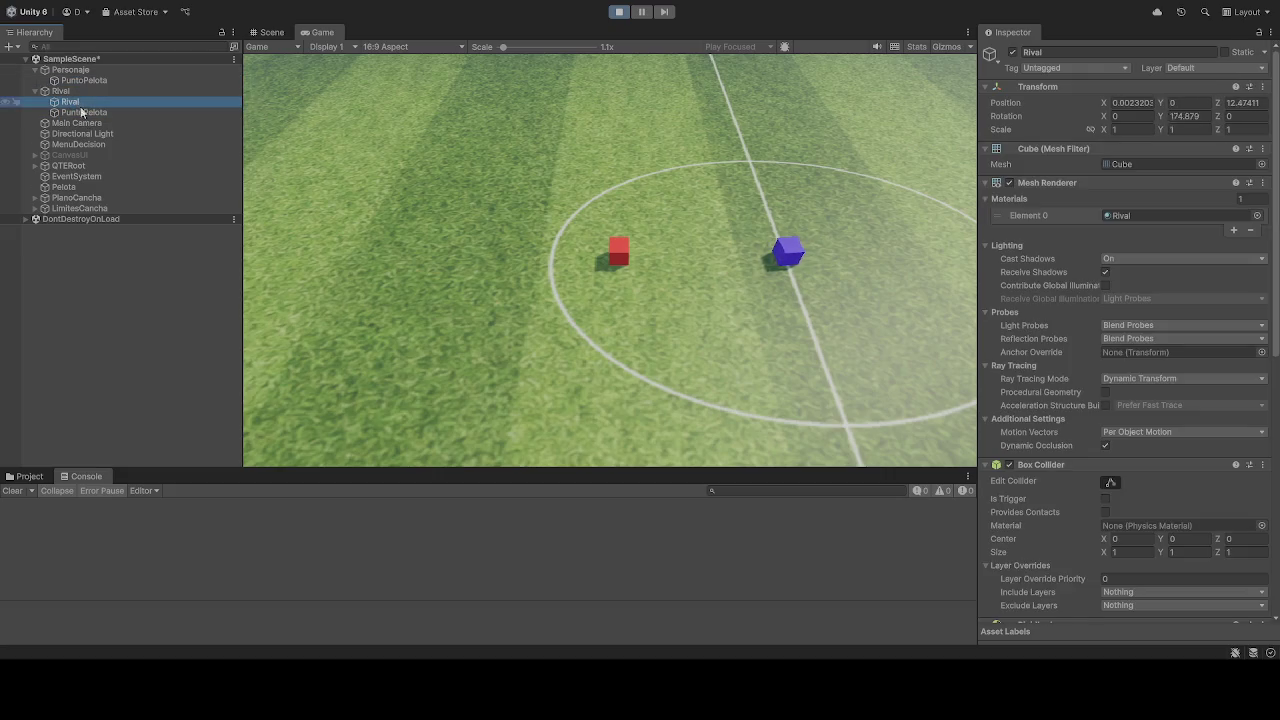
pyautogui.click(617, 12)
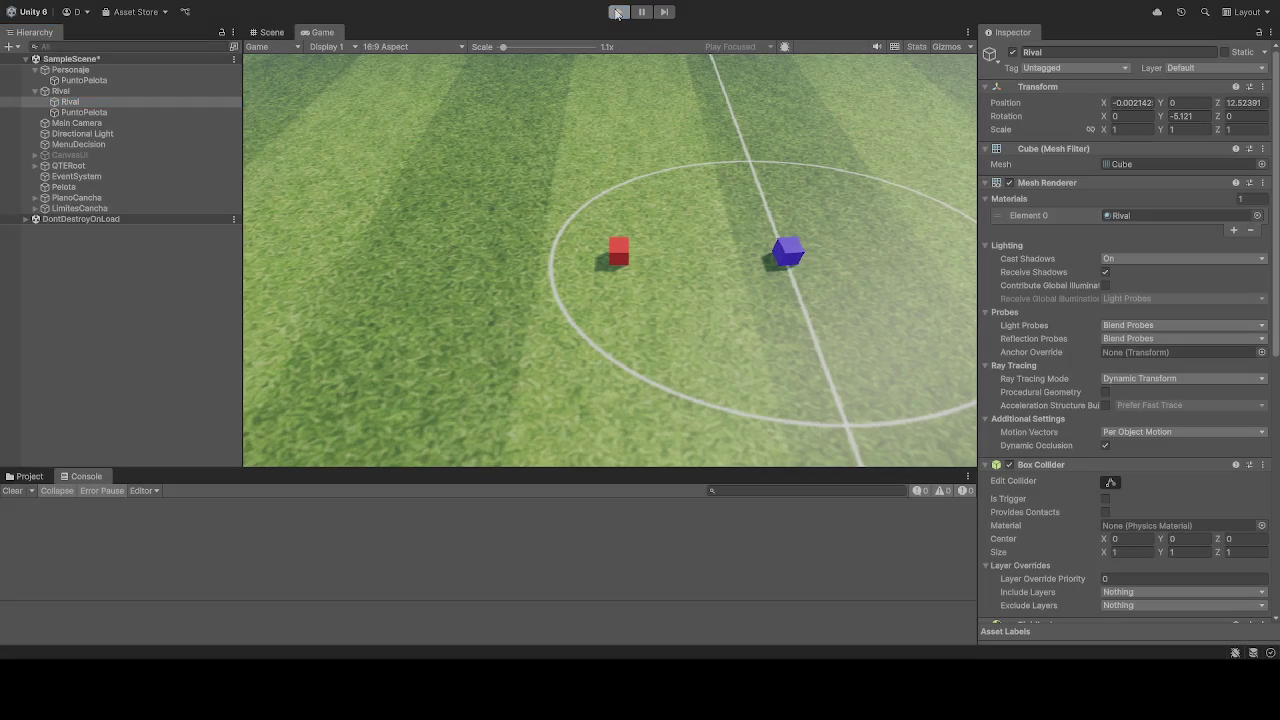
# Step: Restart the match, pause and step it, and view the pitch from the game camera
pyautogui.click(617, 12)
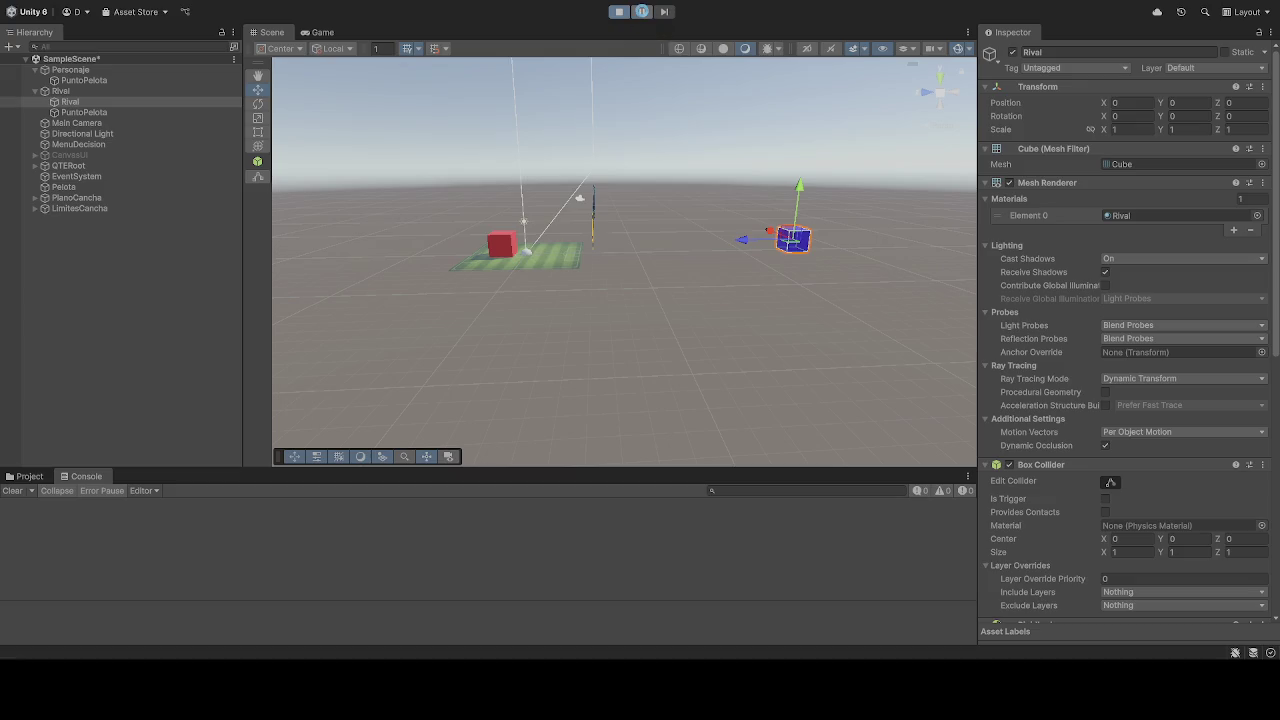
pyautogui.click(645, 17)
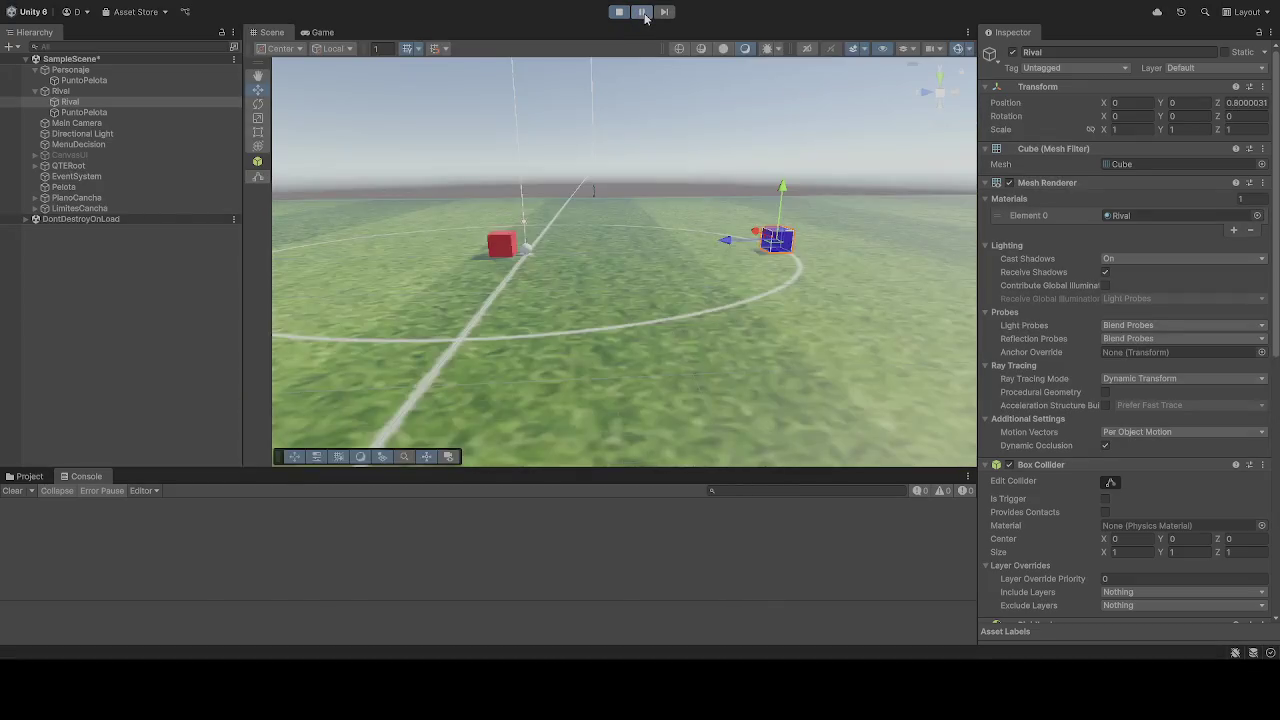
pyautogui.click(644, 14)
pyautogui.click(642, 14)
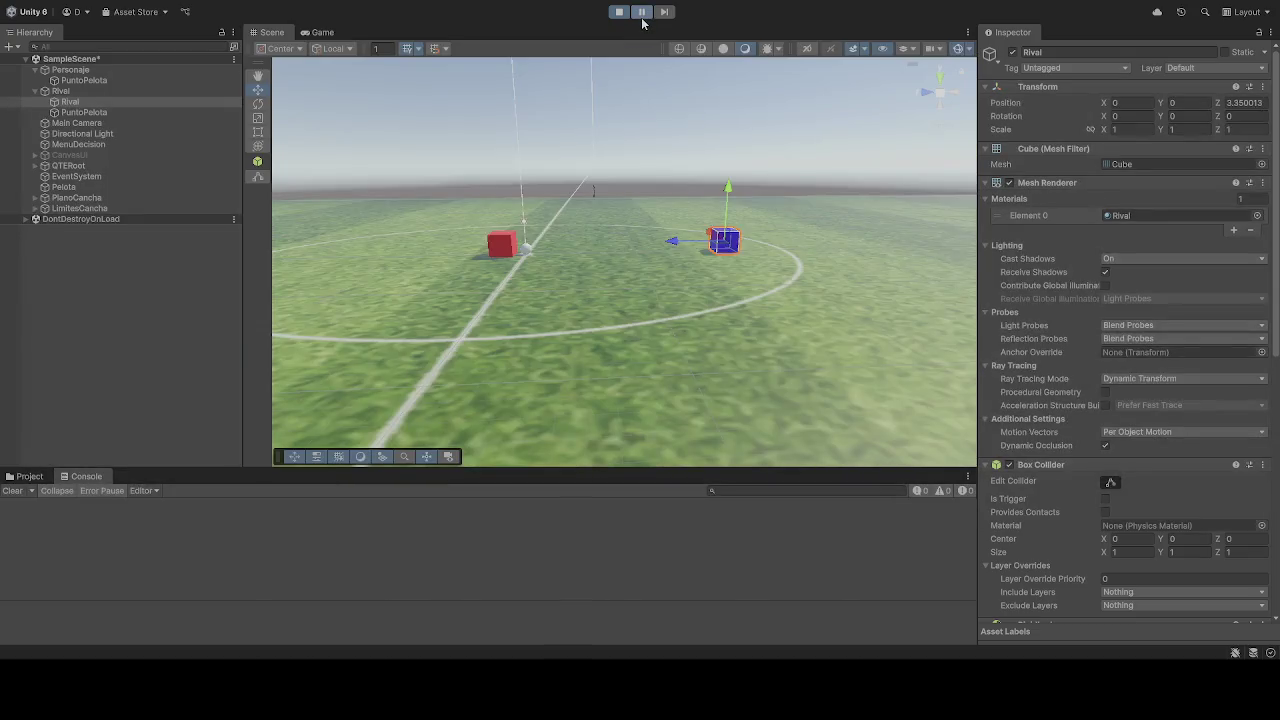
pyautogui.click(320, 32)
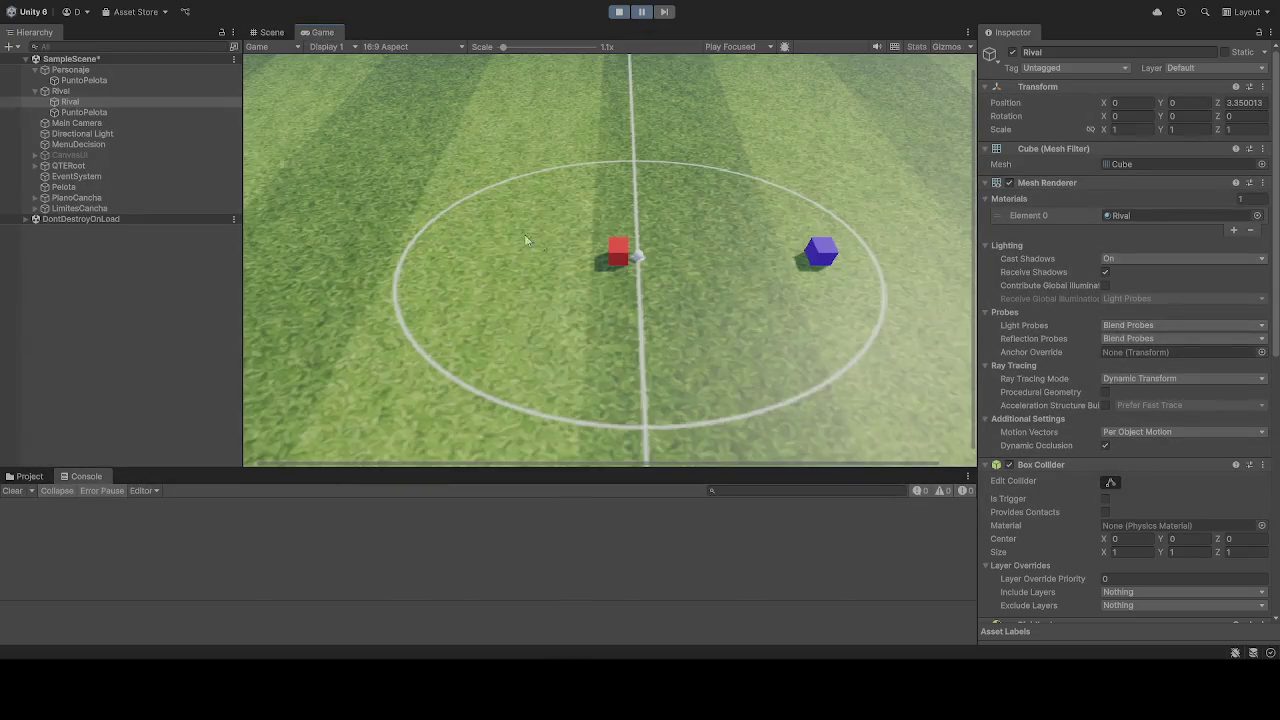
# Step: Inspect both PuntoPelota points and the Pelota ball, then resume and stop the test
pyautogui.click(84, 113)
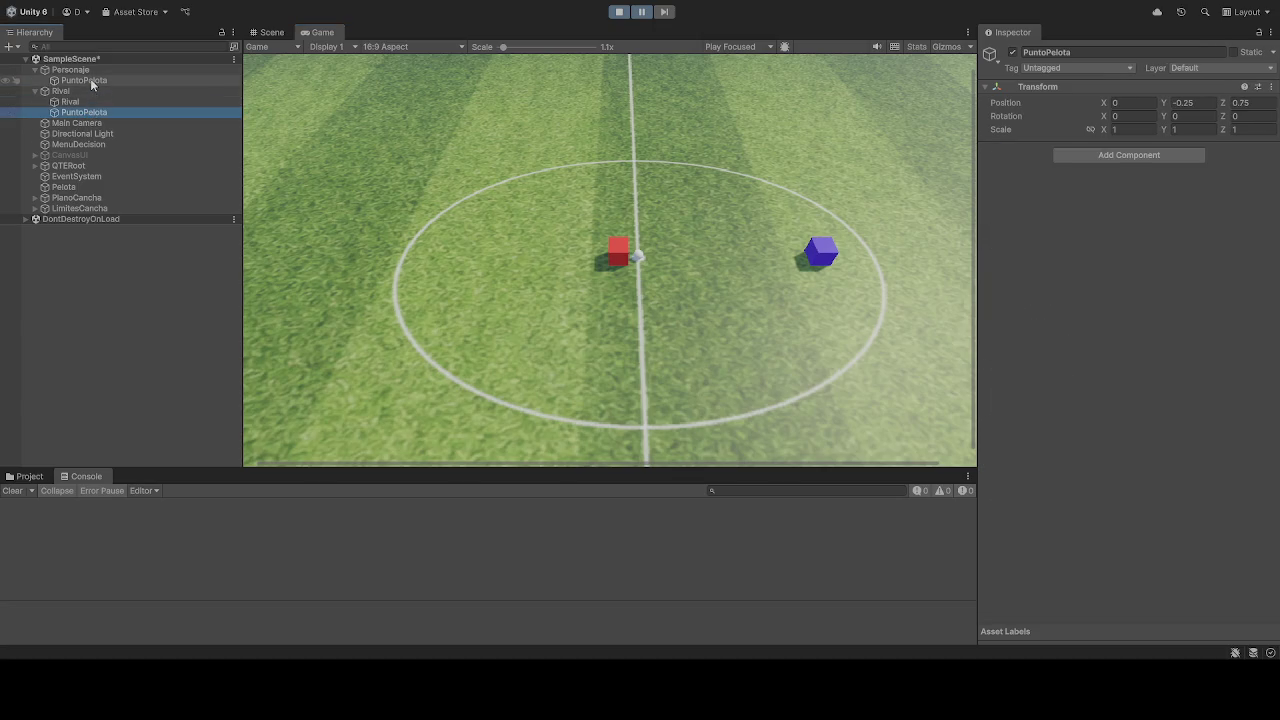
pyautogui.click(88, 80)
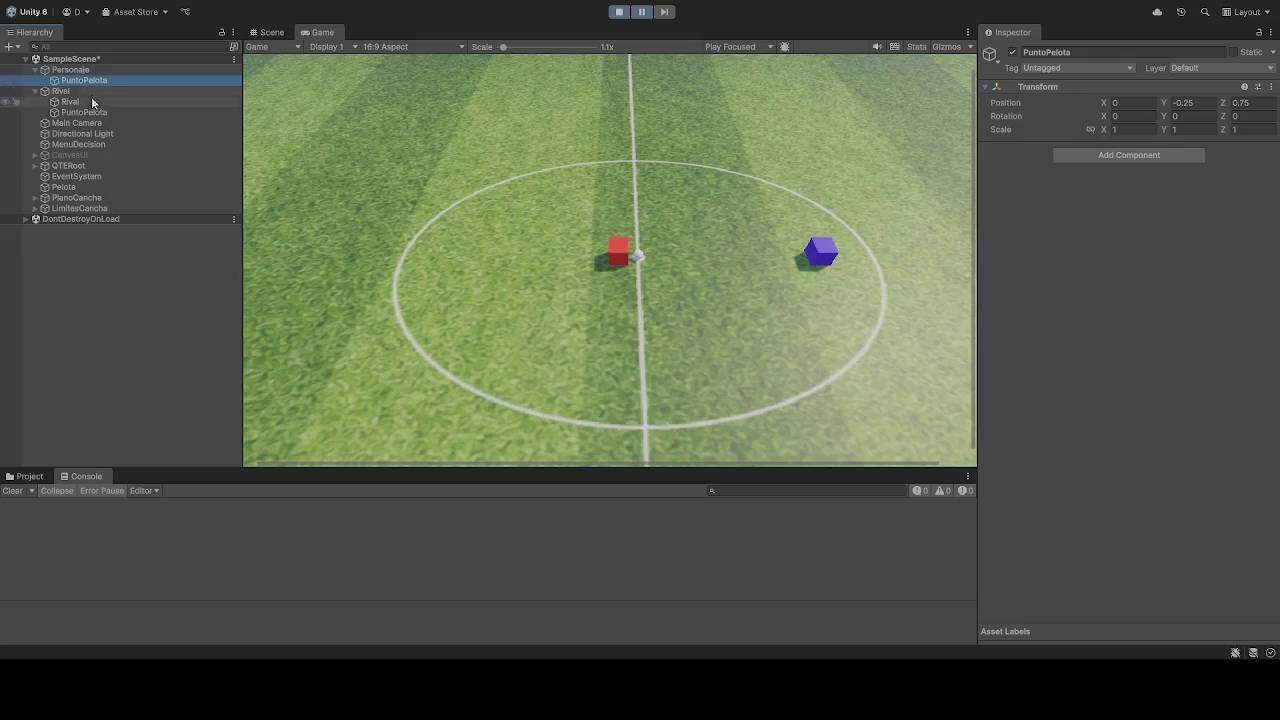
pyautogui.click(70, 186)
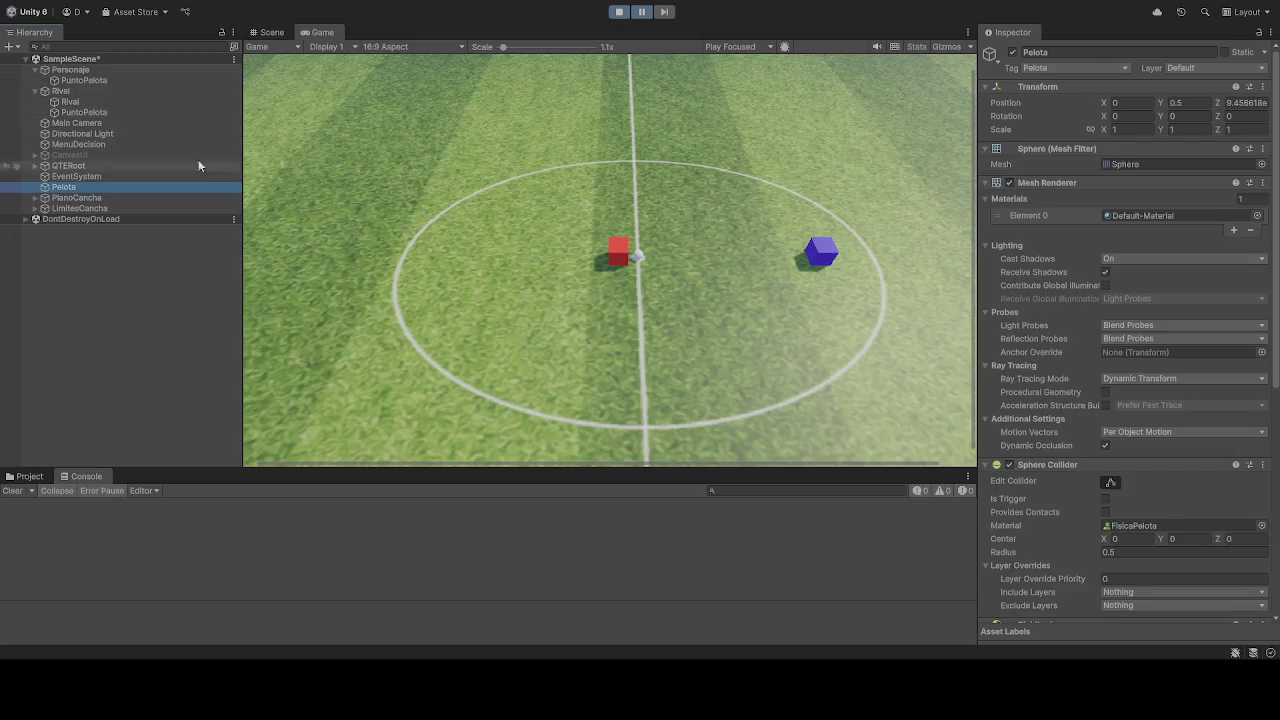
pyautogui.click(642, 12)
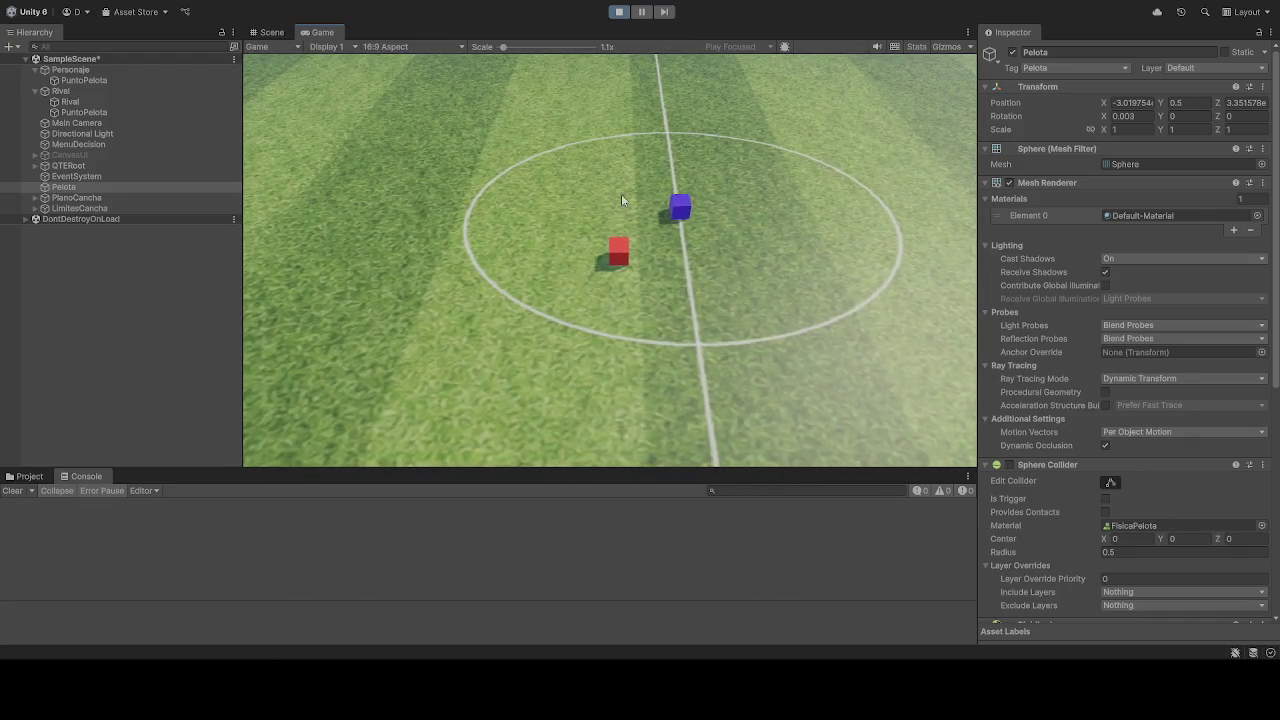
pyautogui.click(619, 12)
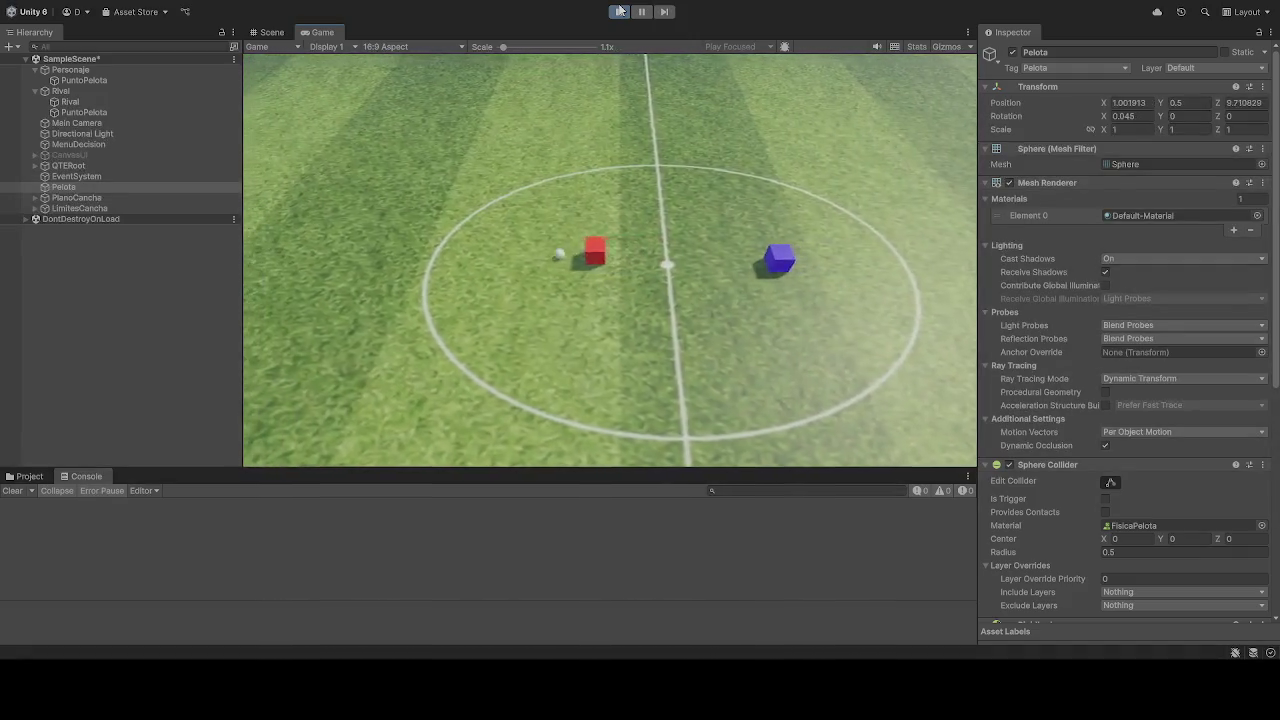
pyautogui.click(619, 11)
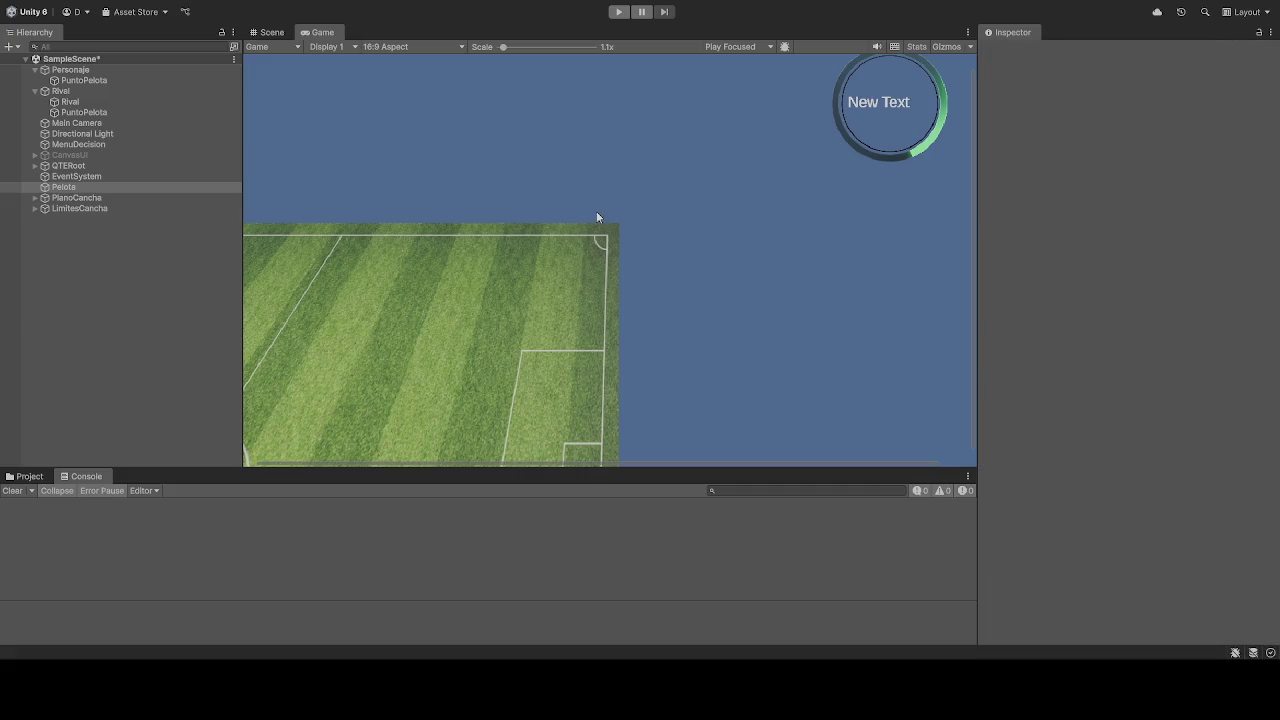
pyautogui.click(619, 12)
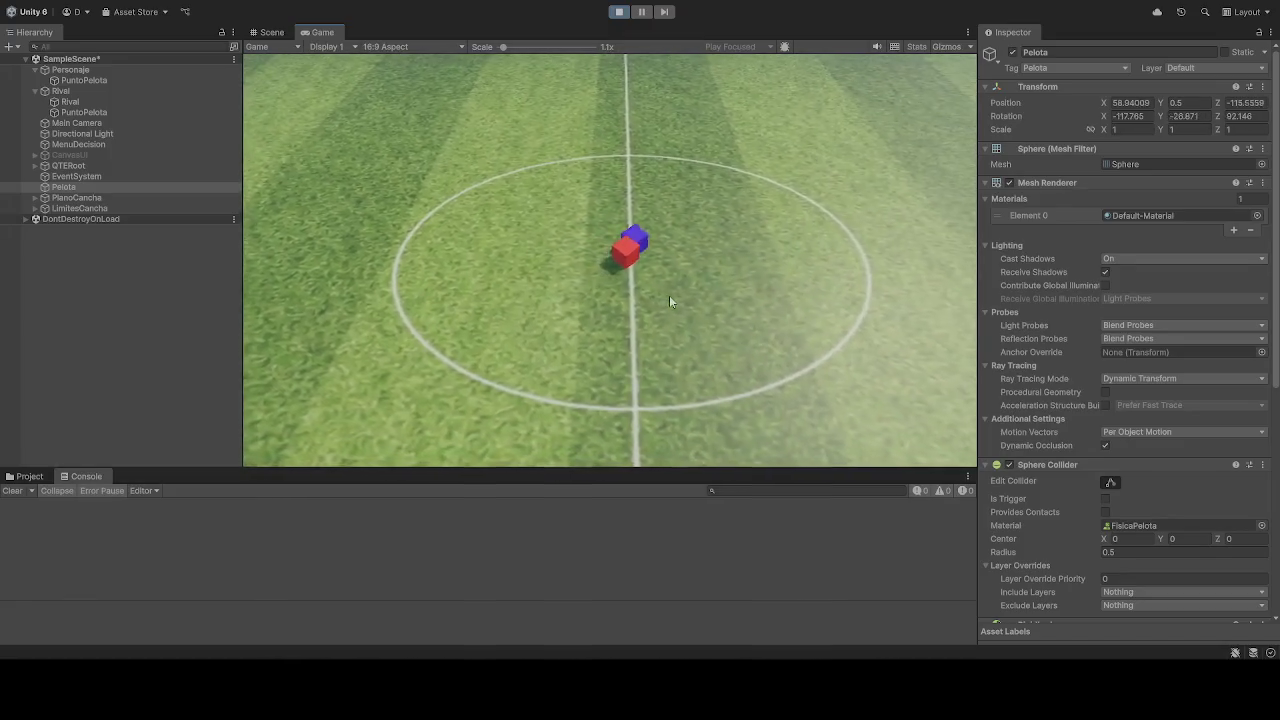
pyautogui.click(621, 12)
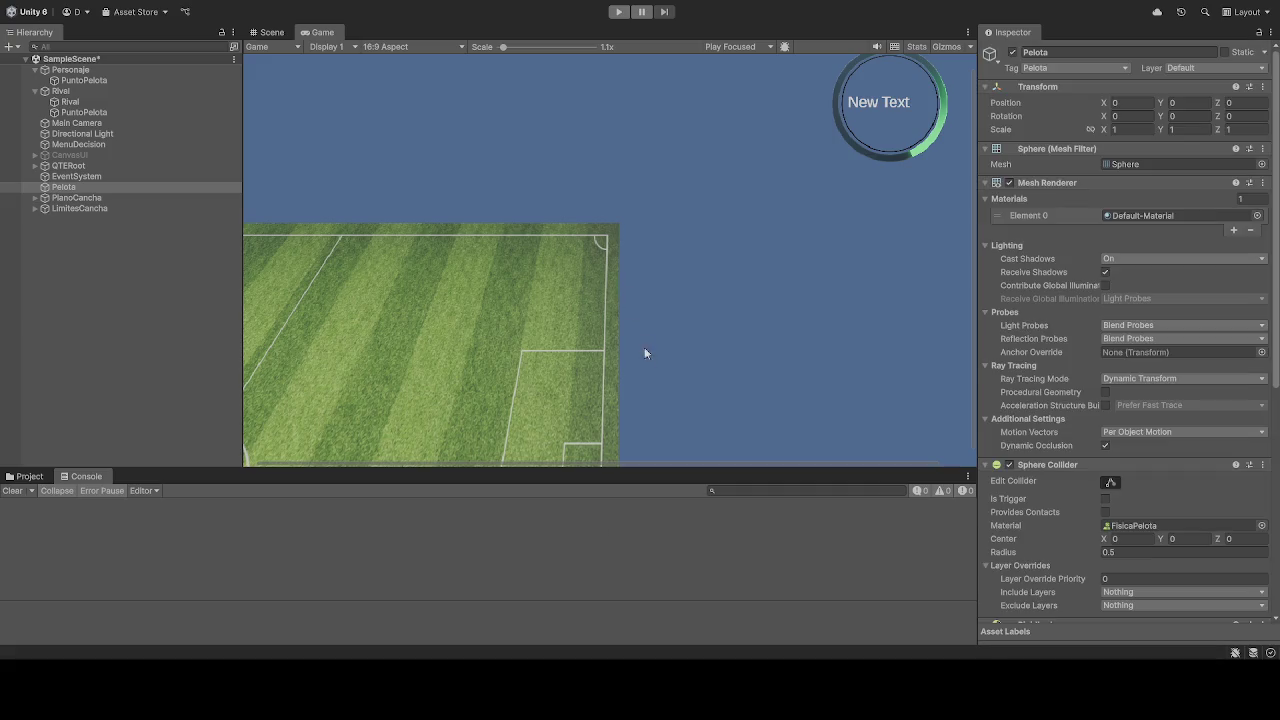
pyautogui.click(617, 12)
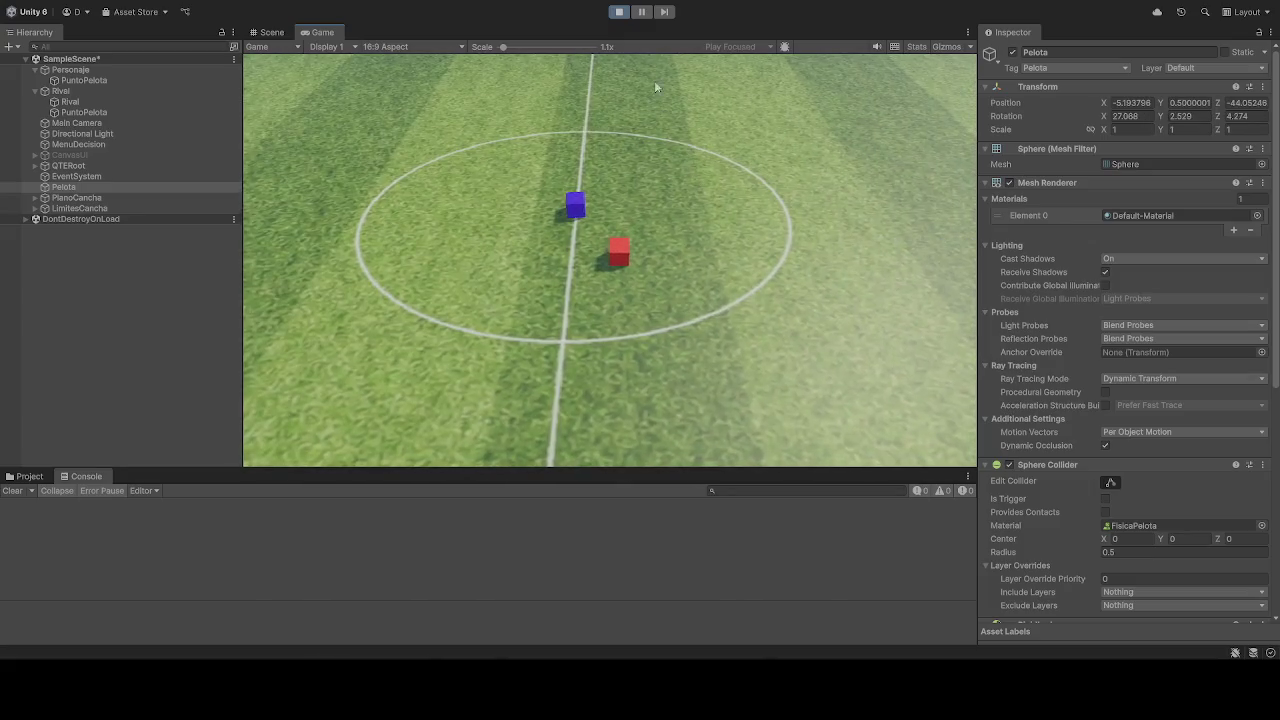
pyautogui.click(618, 11)
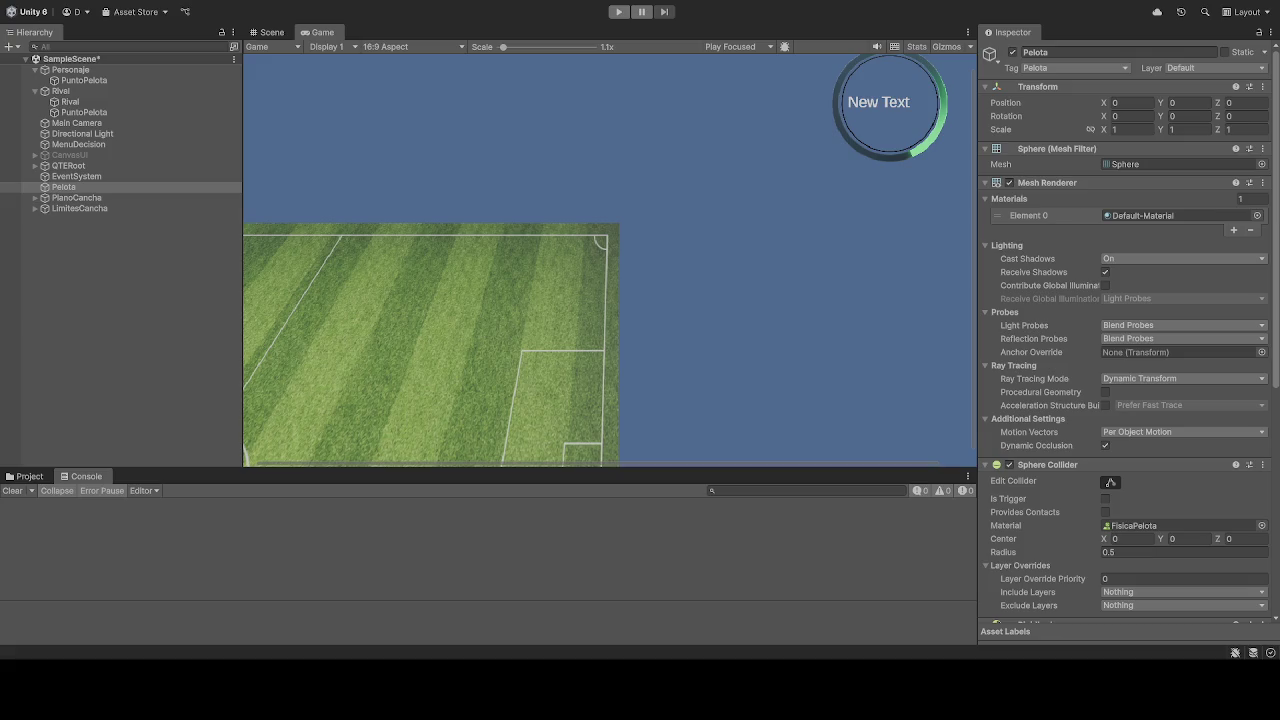
pyautogui.click(616, 12)
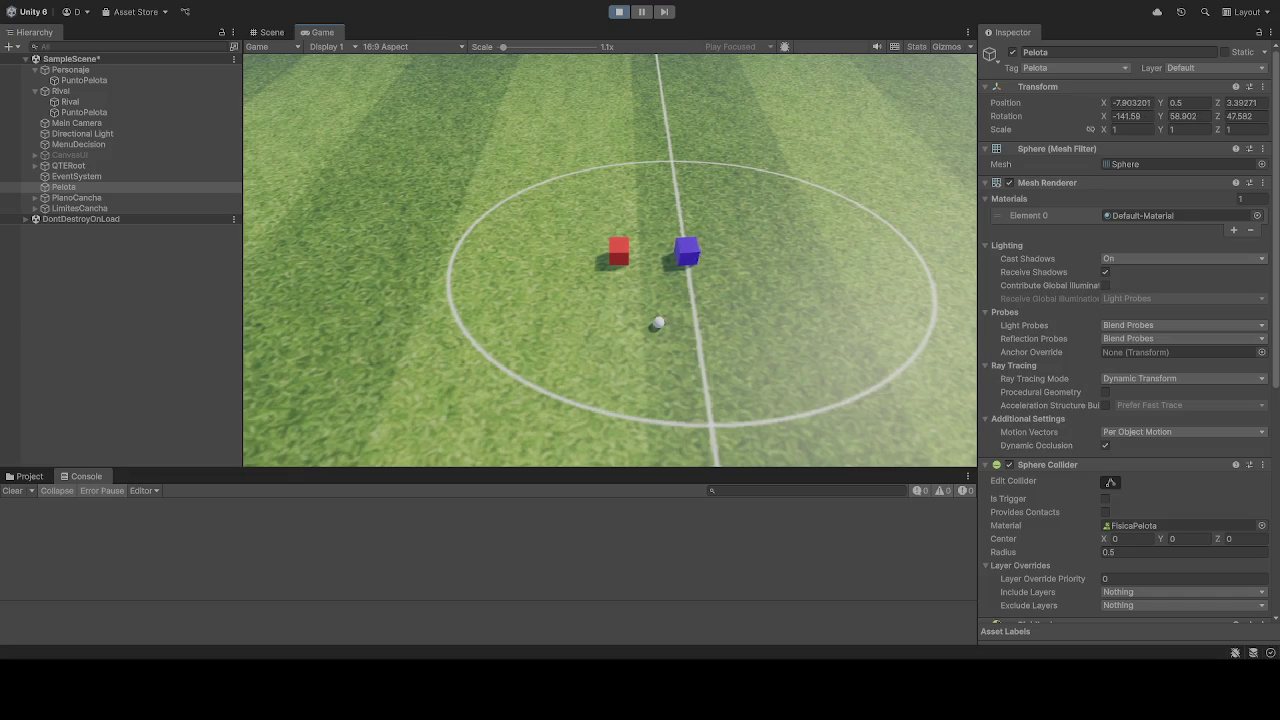
pyautogui.hotkey('ctrl', 'p')
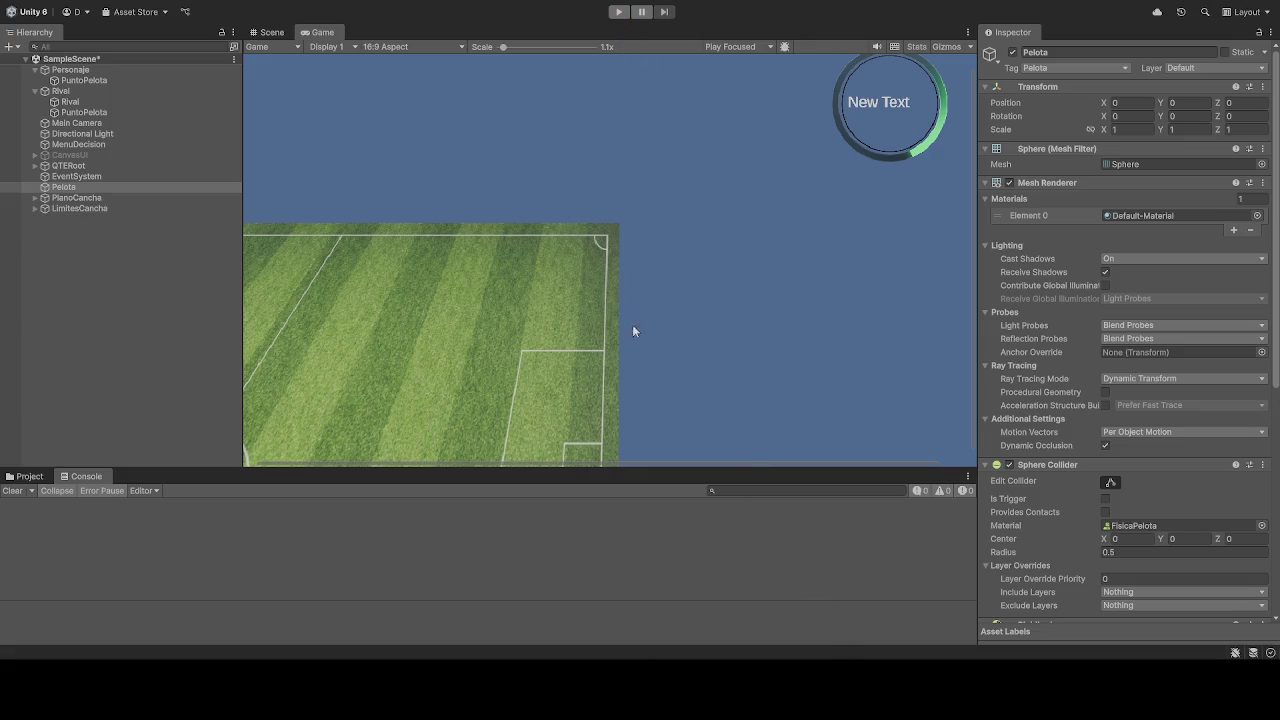
pyautogui.click(618, 13)
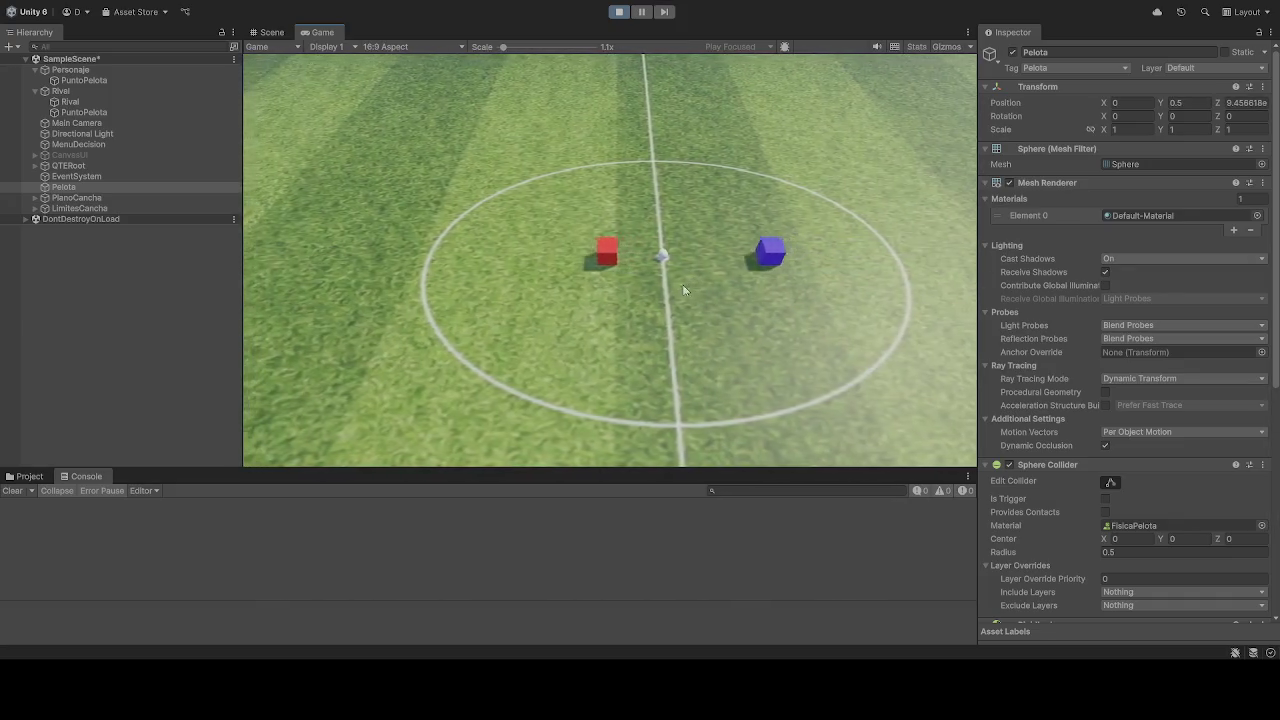
# Step: Steer the red player cube across the pitch into the ball with the A and W keys
pyautogui.press('a')
pyautogui.press('w')
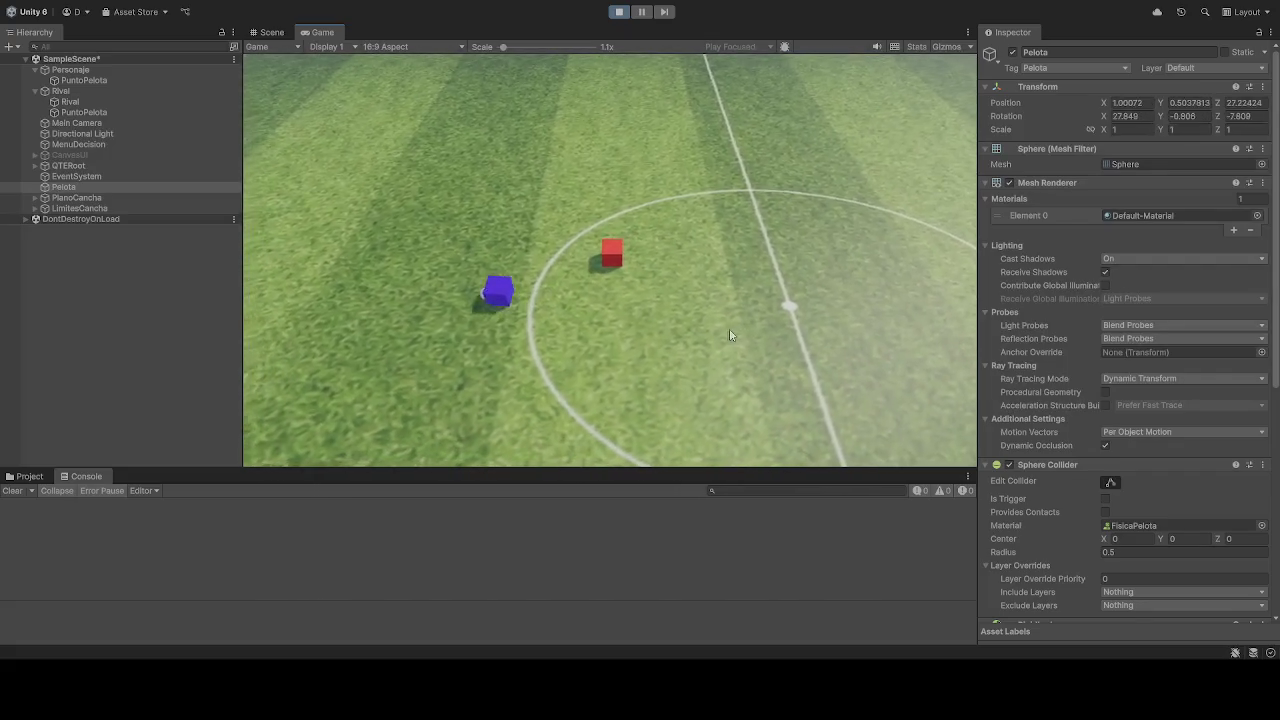
pyautogui.press('a')
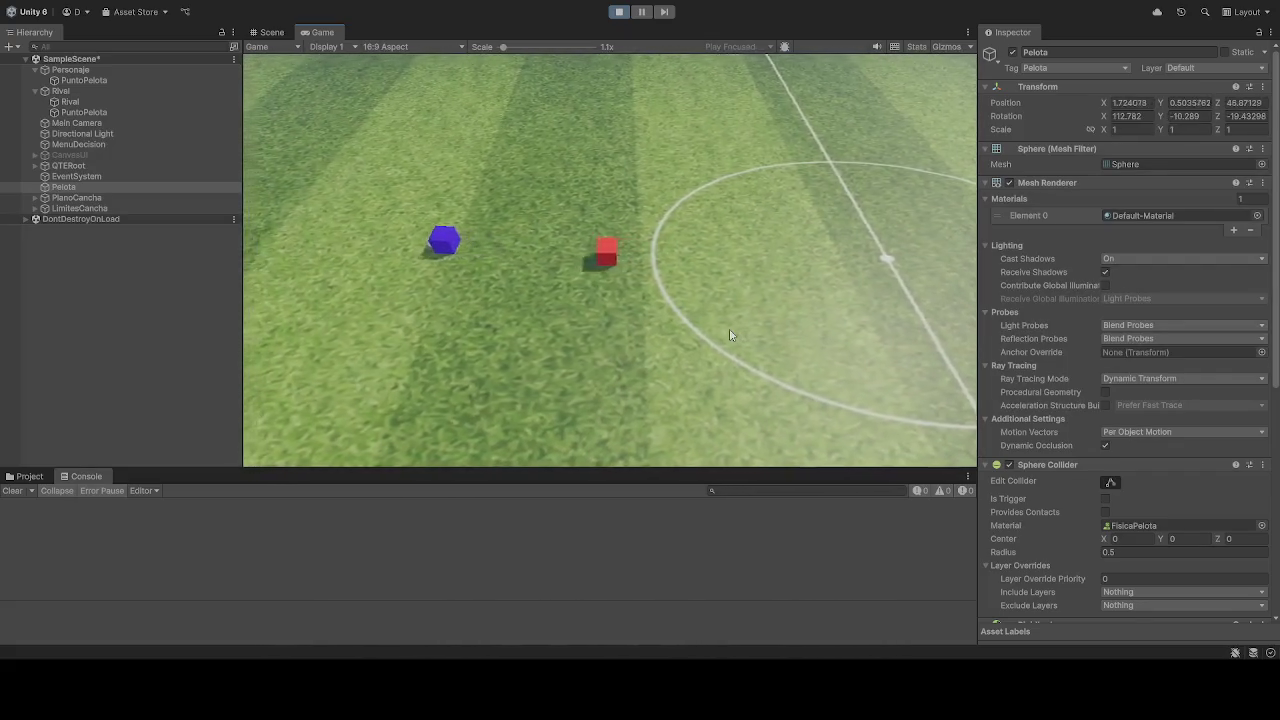
pyautogui.press('a')
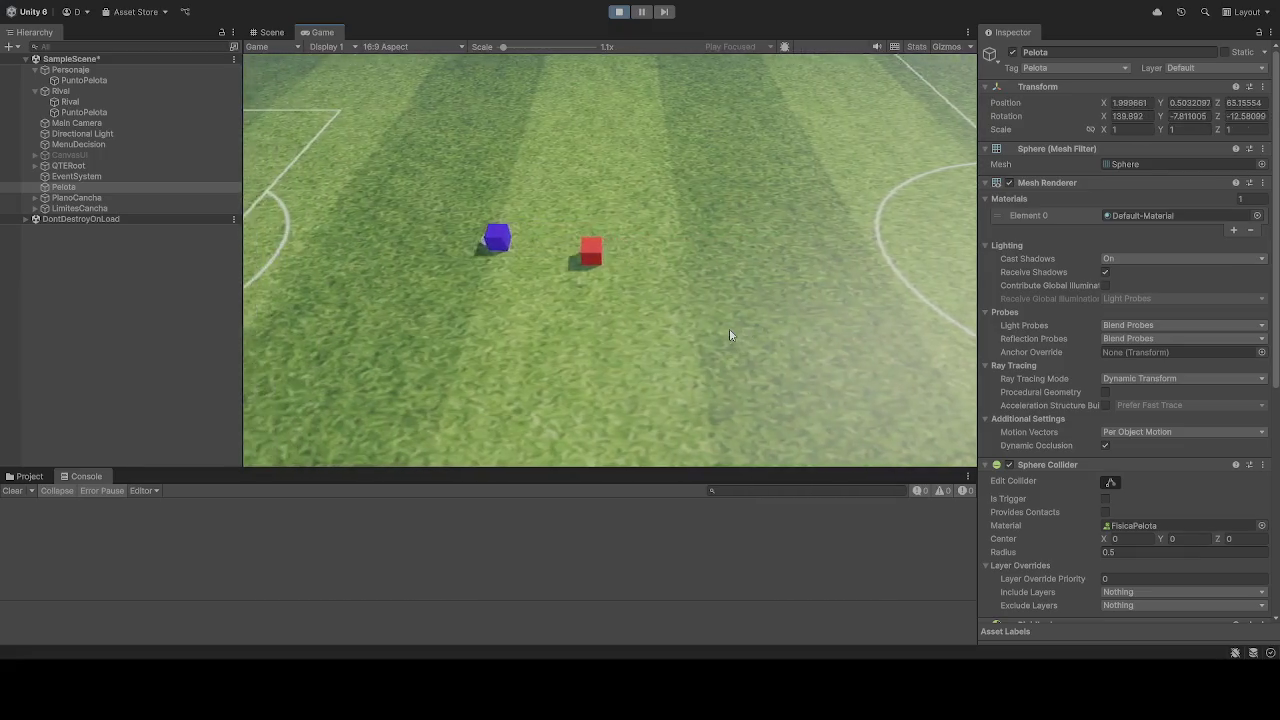
pyautogui.press('a')
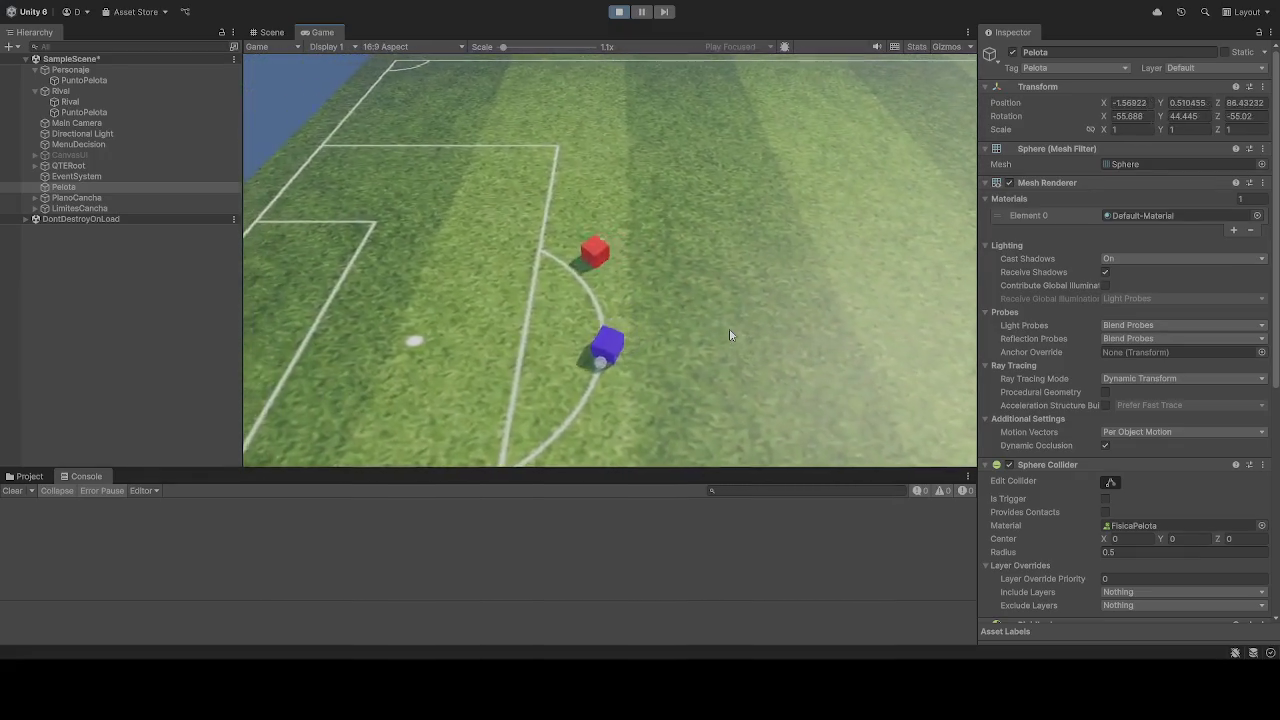
pyautogui.press('a')
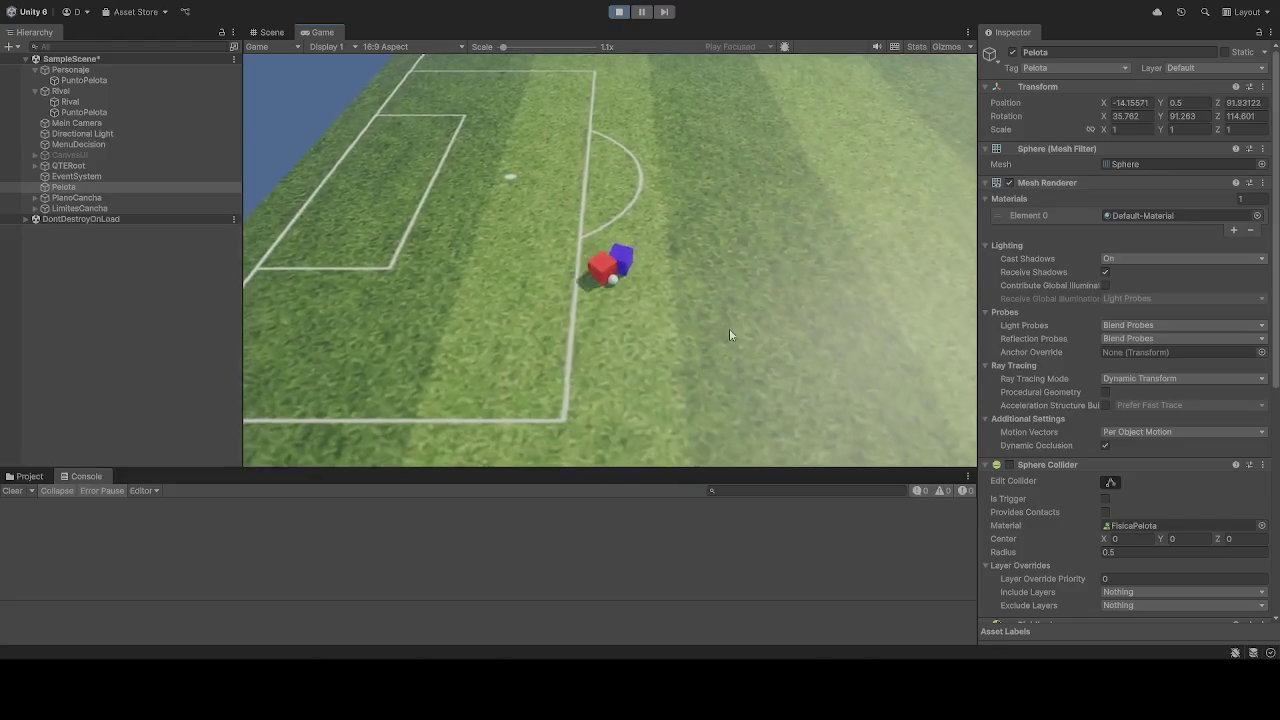
pyautogui.press('a')
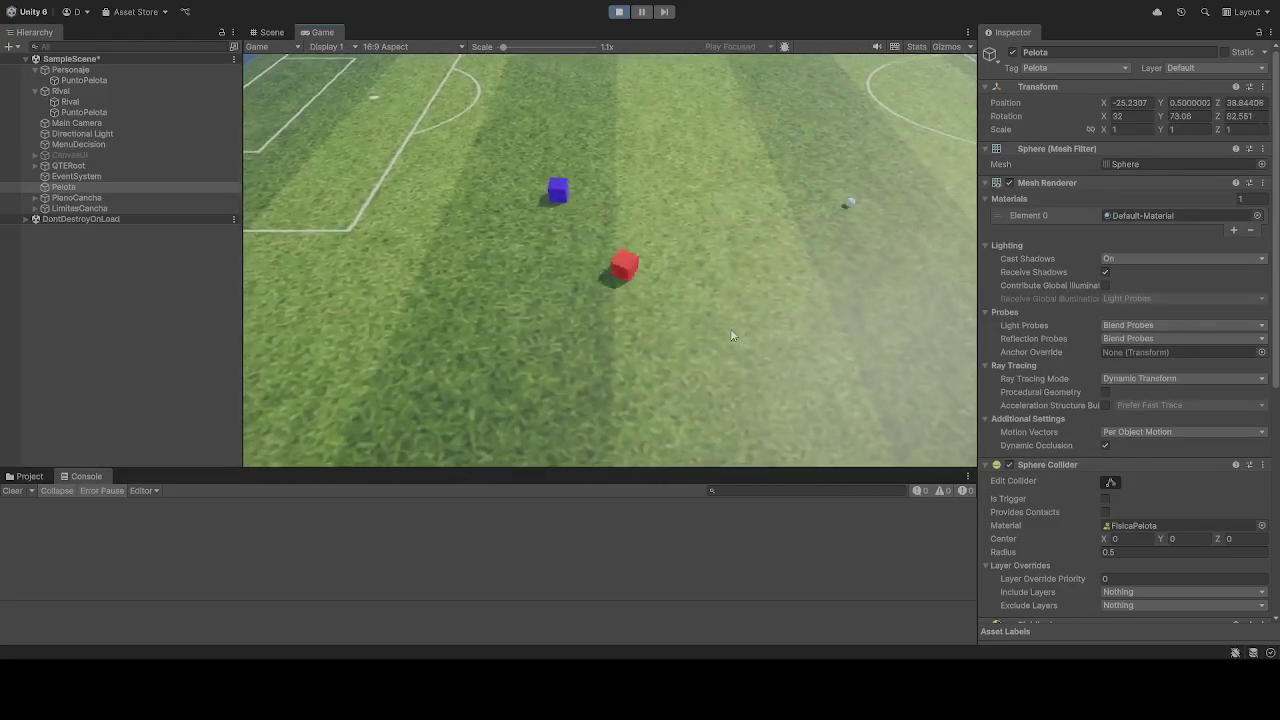
pyautogui.press('a')
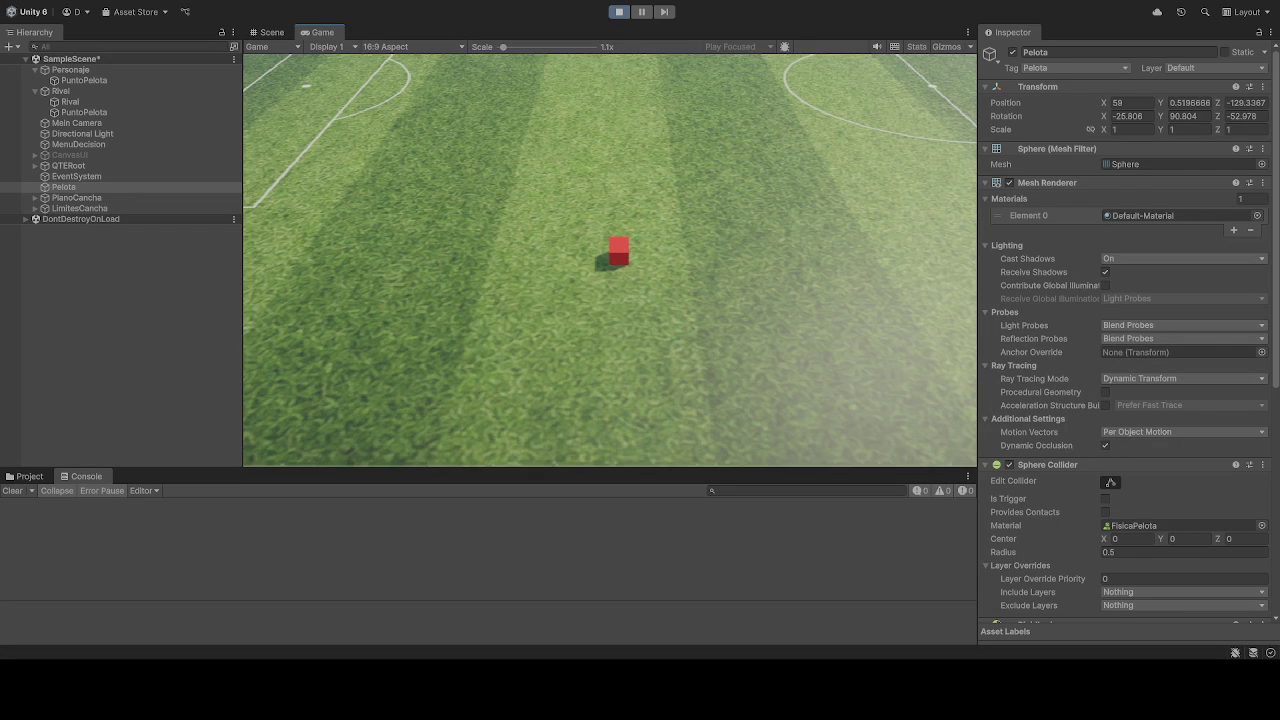
# Step: Restart the game several times, watch the cubes and ball, then stop the run
pyautogui.click(620, 12)
pyautogui.click(621, 13)
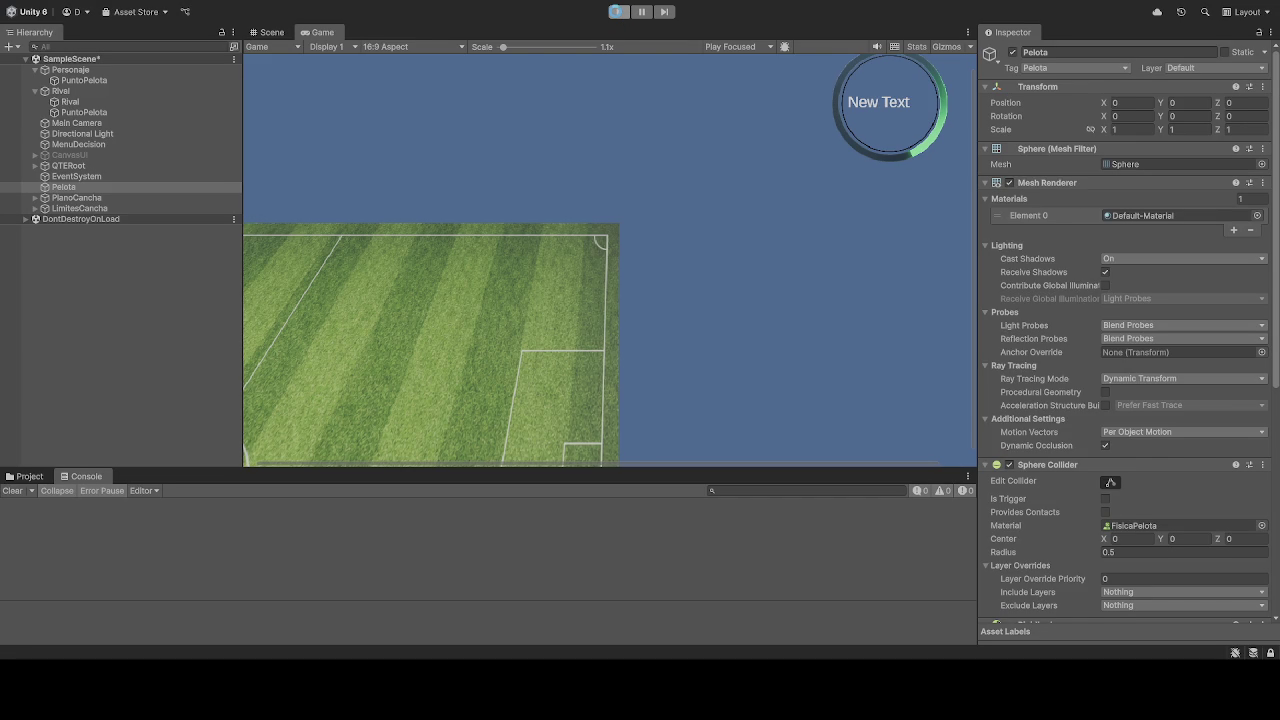
pyautogui.click(618, 13)
pyautogui.click(617, 13)
pyautogui.click(617, 13)
pyautogui.click(617, 13)
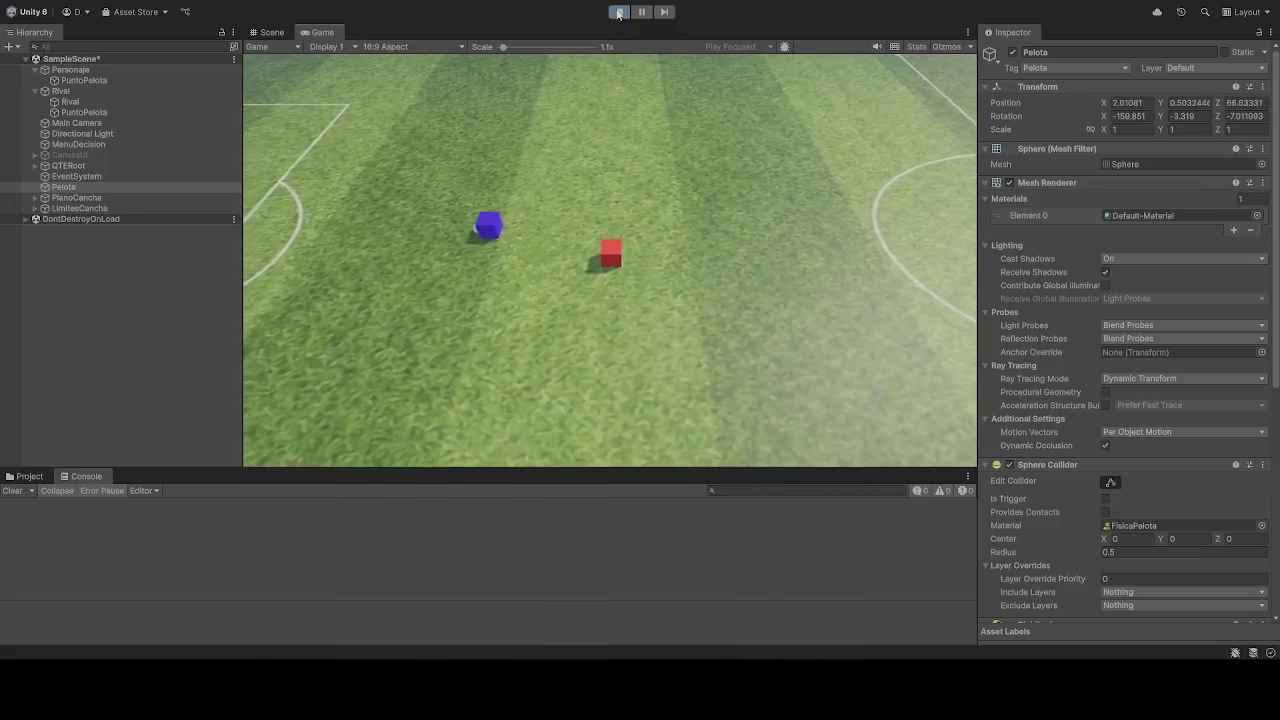
pyautogui.click(618, 12)
# Step: Drag the rival's PuntoPelota into Rival IA's Punto Pelota field and start a test run
pyautogui.click(70, 102)
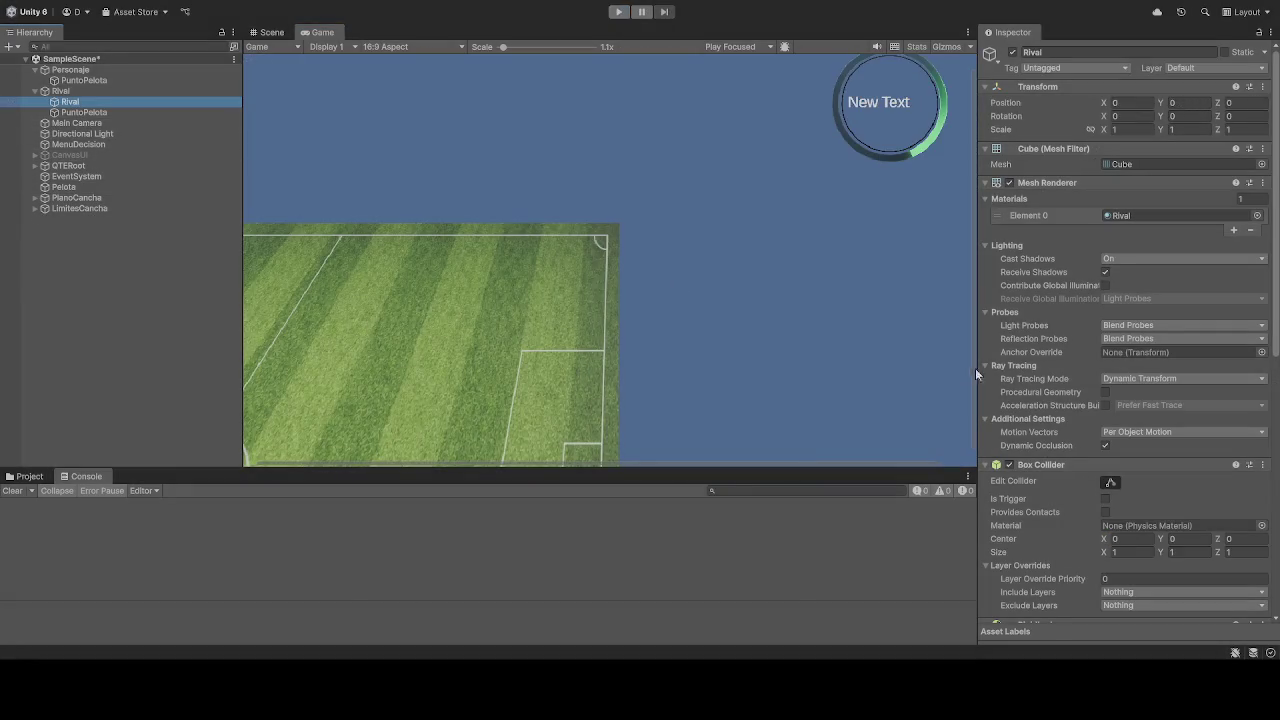
pyautogui.scroll(-5, 1060, 410)
pyautogui.scroll(-5, 1060, 410)
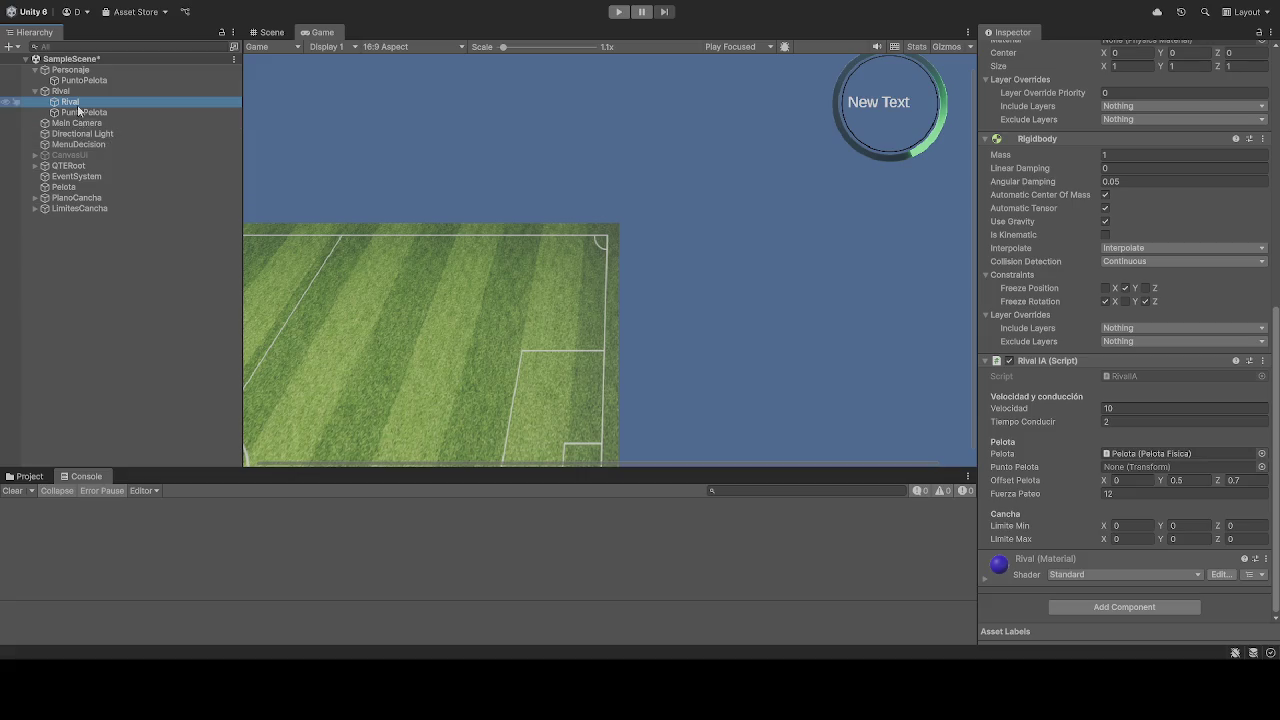
pyautogui.moveTo(87, 113)
pyautogui.mouseDown()
pyautogui.moveTo(1005, 498)
pyautogui.moveTo(1130, 467)
pyautogui.mouseUp()
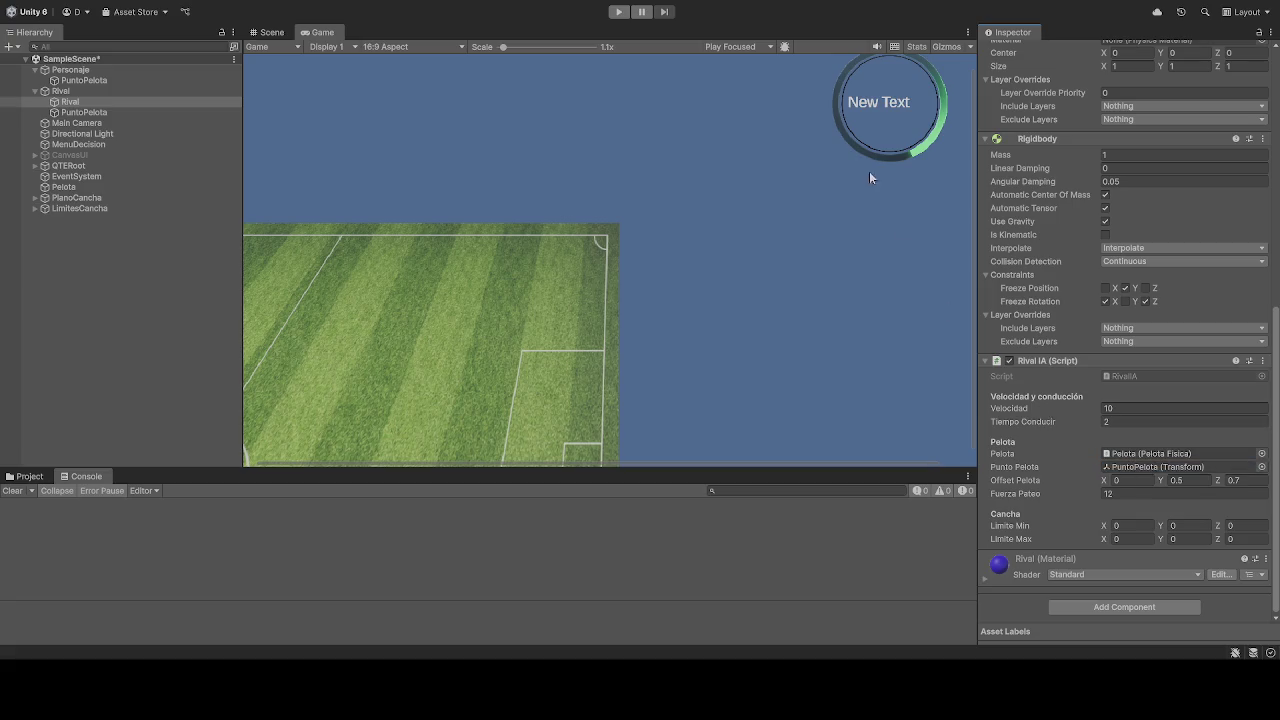
pyautogui.click(619, 12)
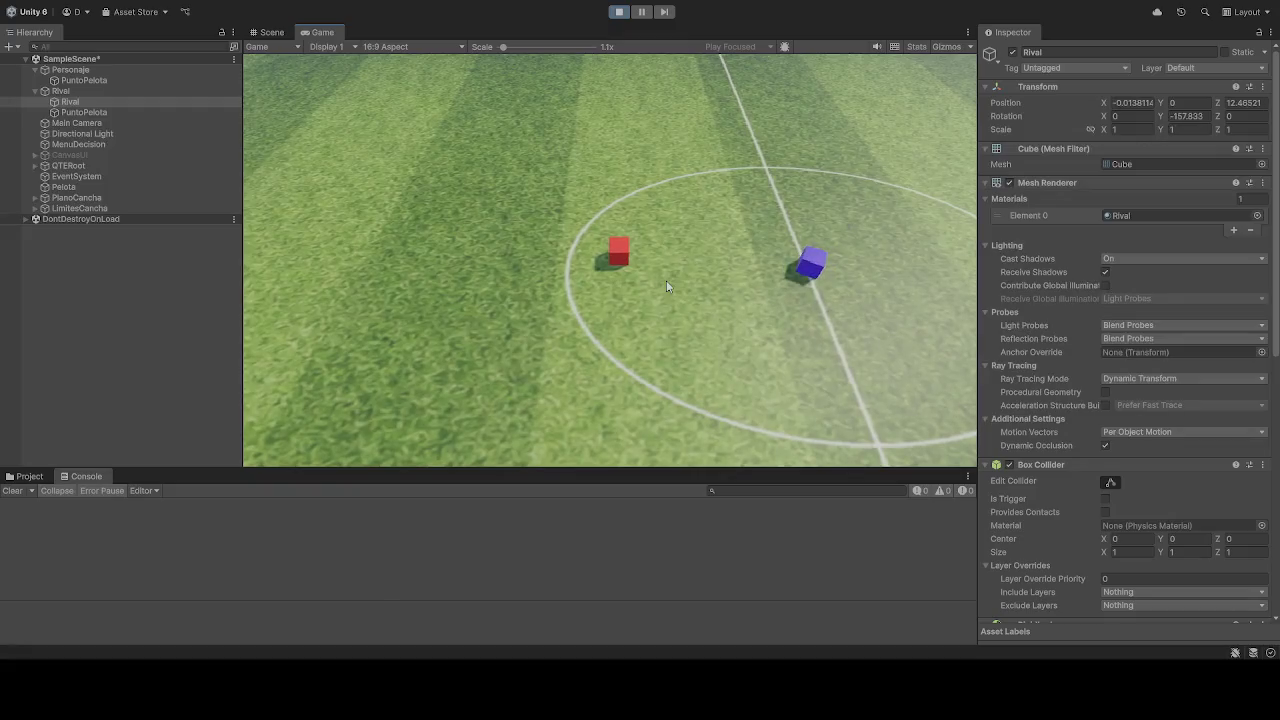
# Step: Stop the run, reselect Rival, and undo its accidental deletion with Ctrl+Z
pyautogui.click(619, 11)
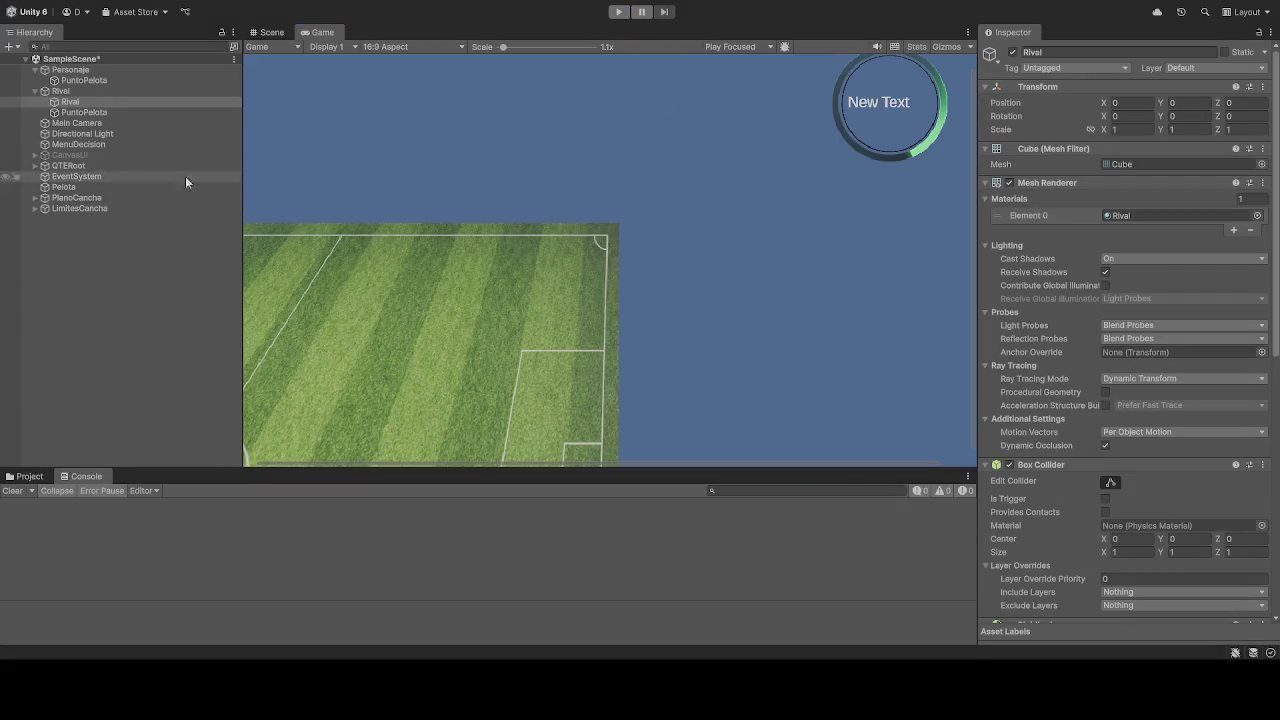
pyautogui.click(82, 114)
pyautogui.click(104, 101)
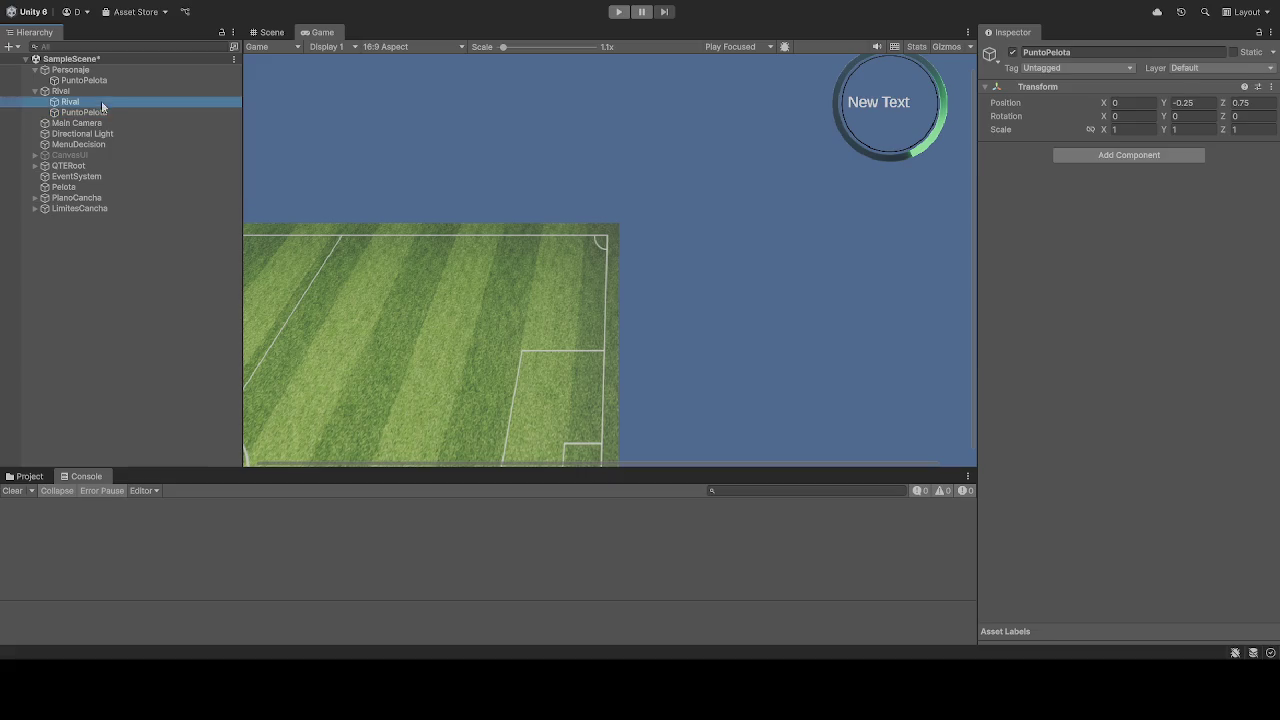
pyautogui.scroll(-10, 1134, 502)
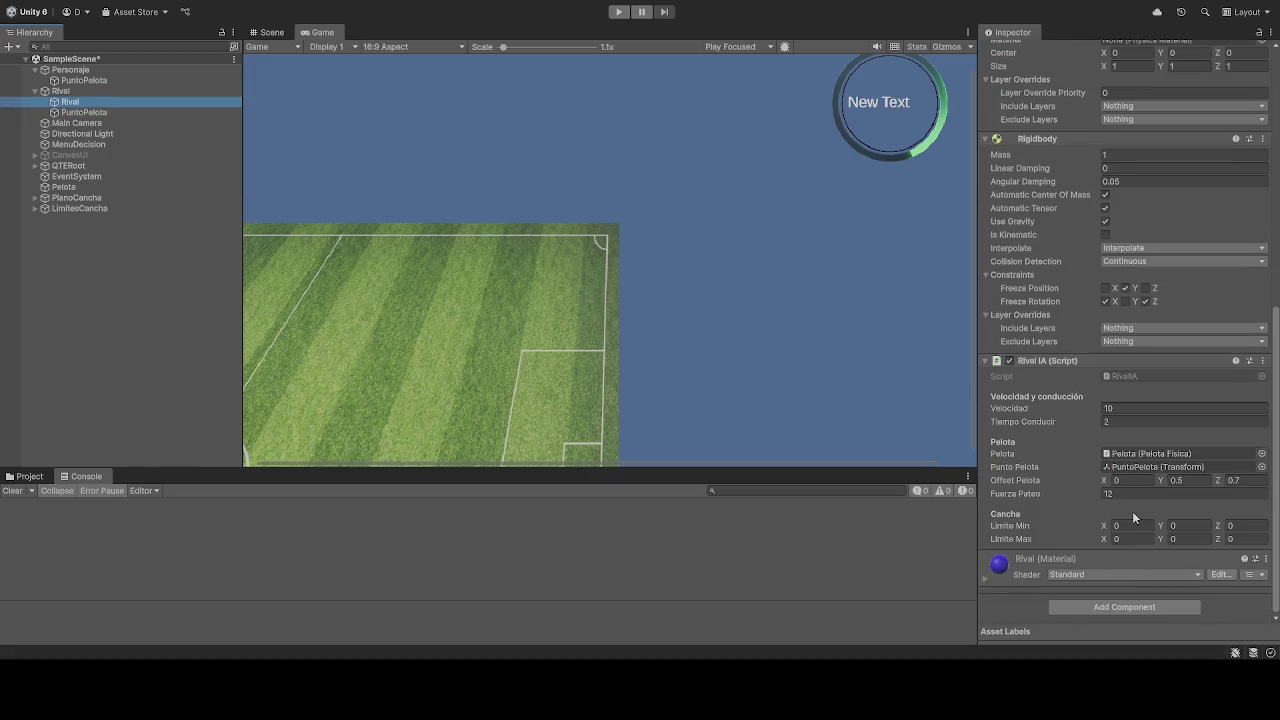
pyautogui.press('Delete')
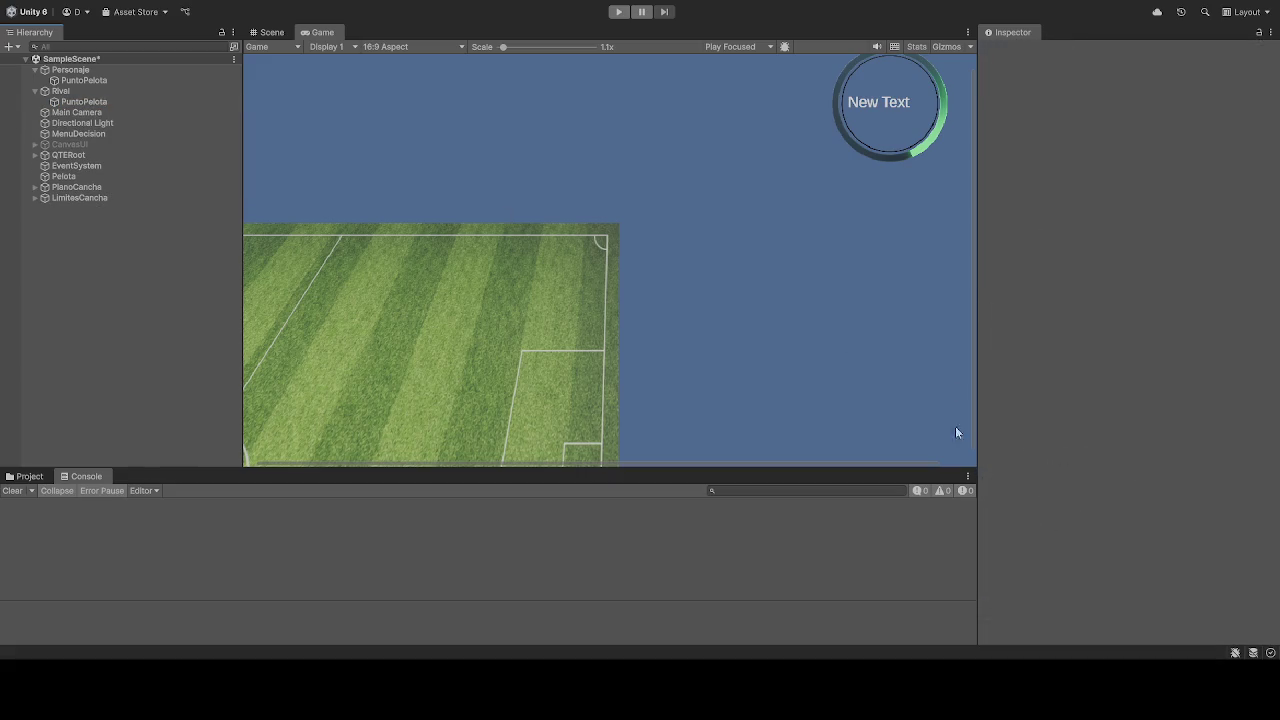
pyautogui.hotkey('ctrl', 'z')
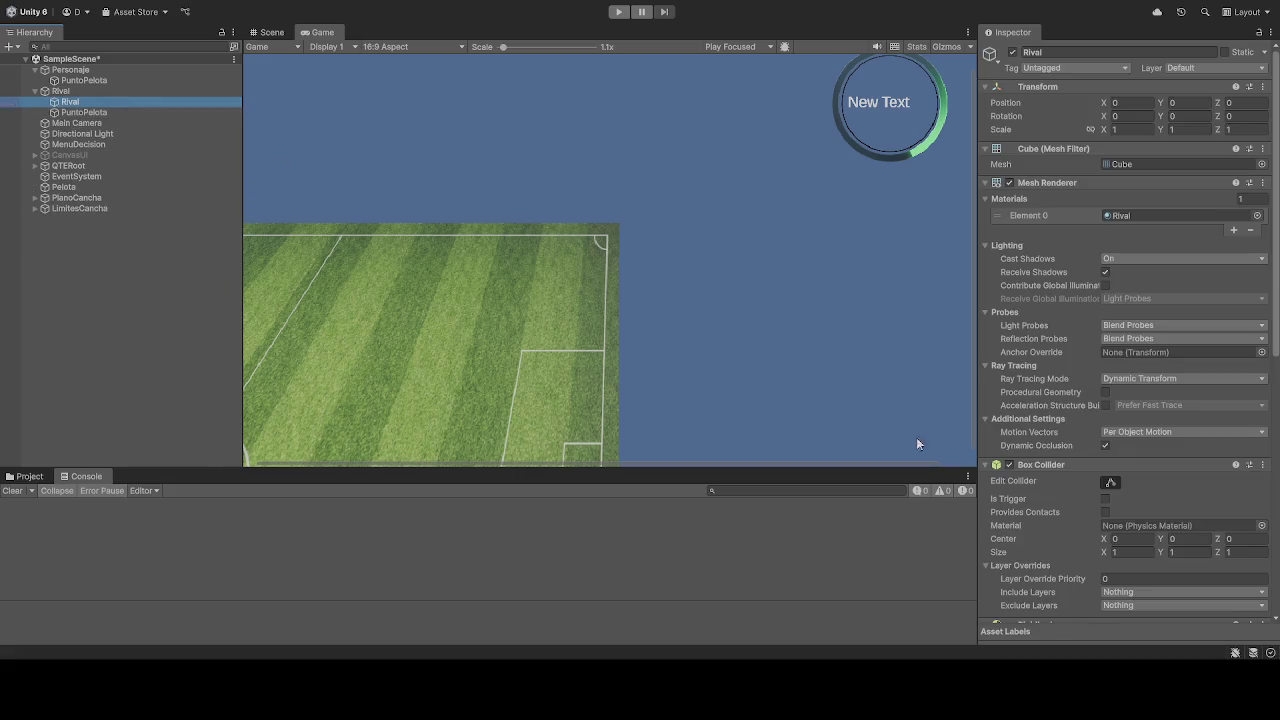
# Step: Clear Rival IA's Punto Pelota field with Delete so it reads None
pyautogui.scroll(-7, 1118, 487)
pyautogui.scroll(-6, 1118, 487)
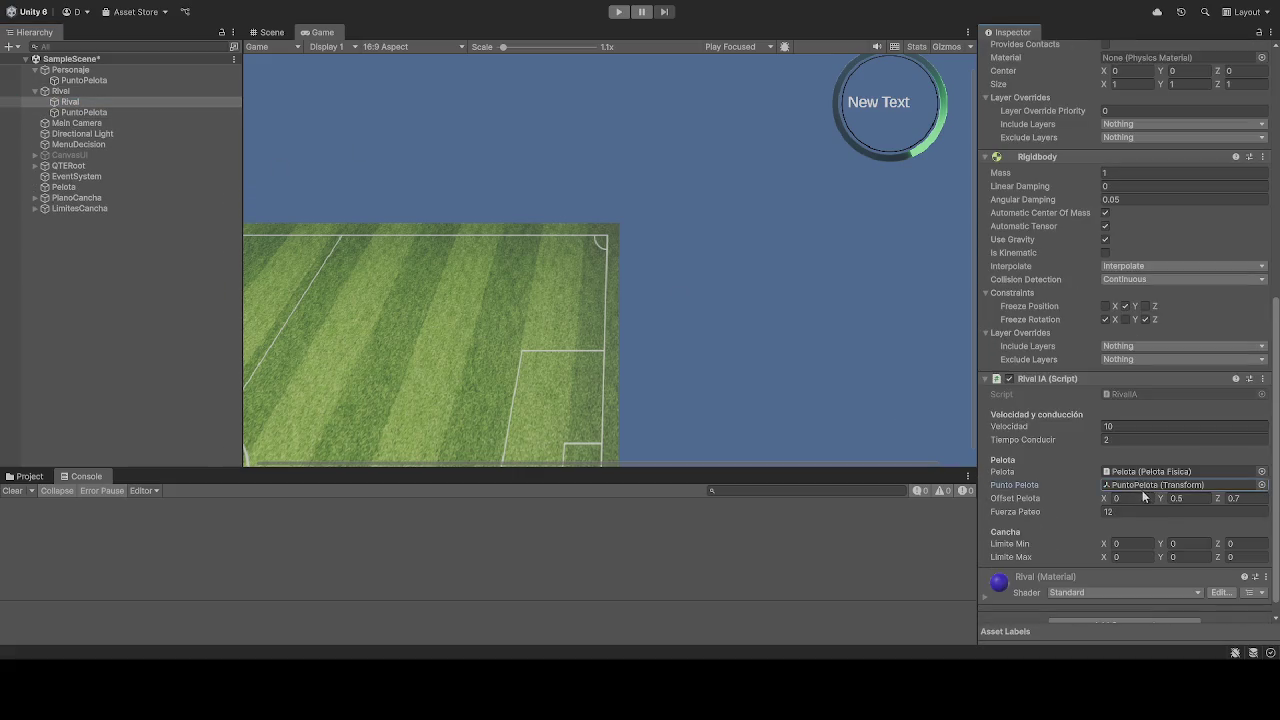
pyautogui.click(1124, 486)
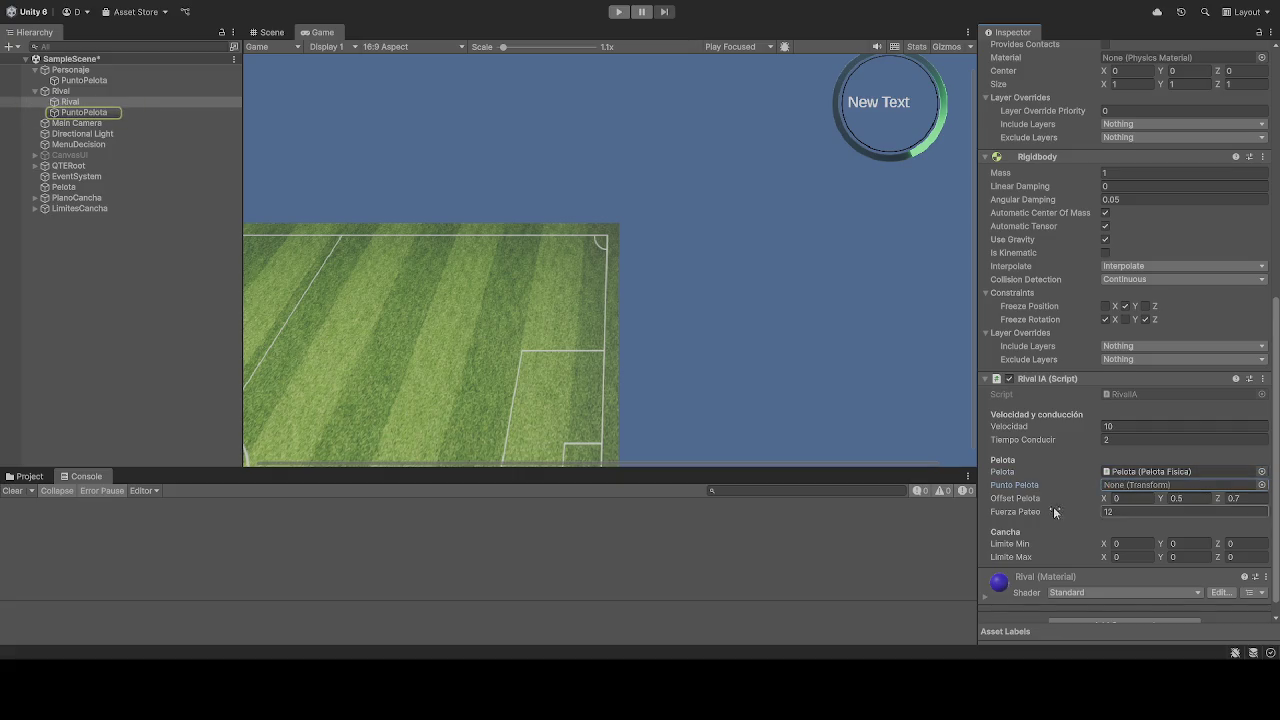
pyautogui.press('Delete')
pyautogui.scroll(-1, 1054, 486)
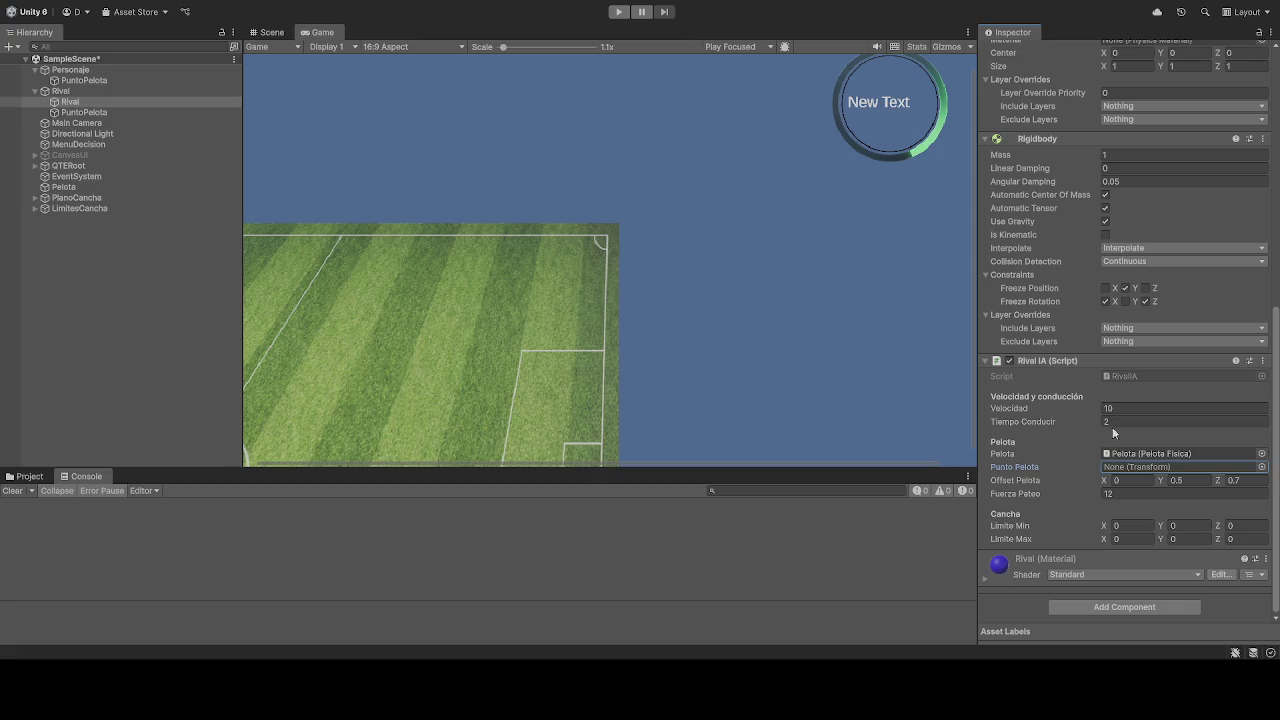
pyautogui.scroll(10, 1072, 502)
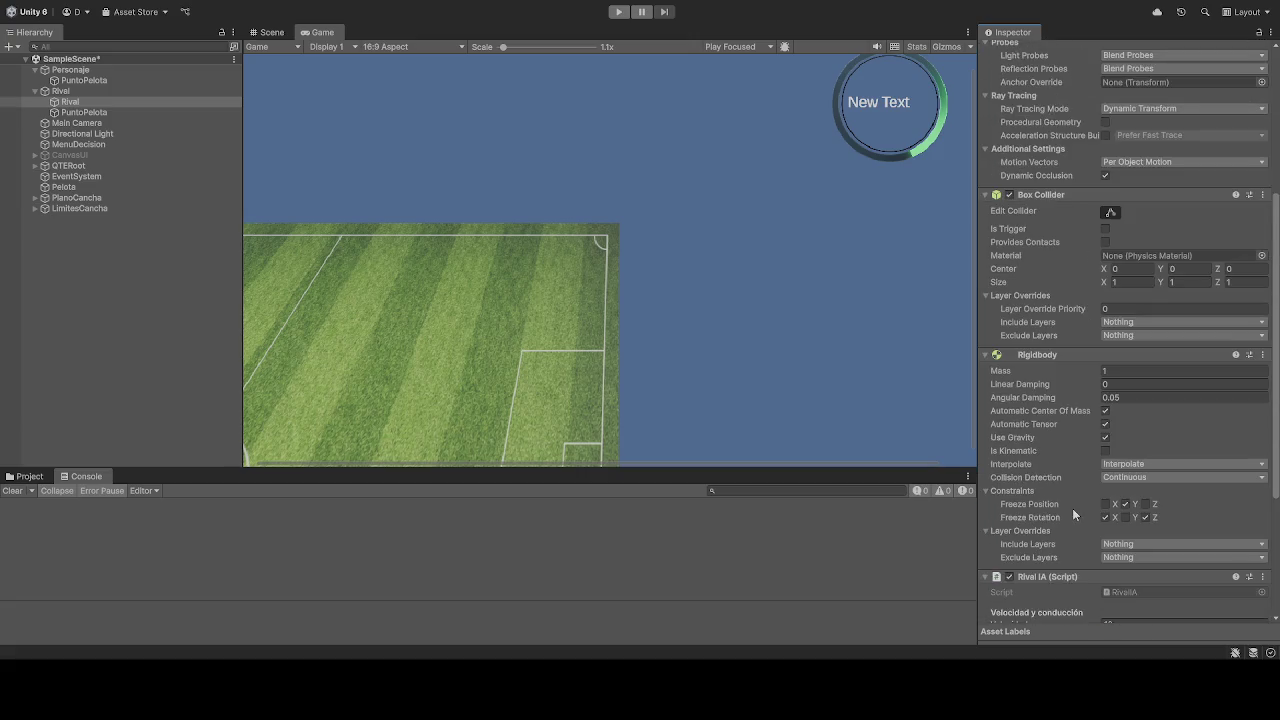
pyautogui.scroll(3, 1072, 514)
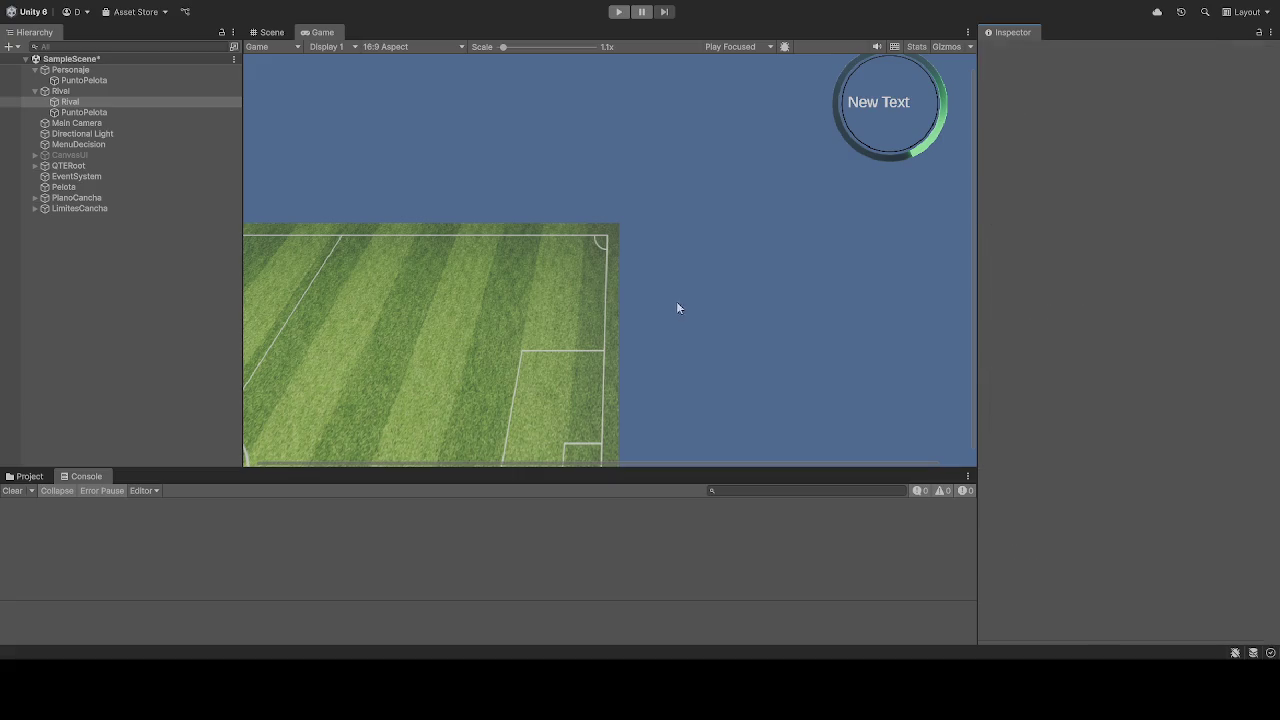
# Step: Start a new test run with the rival's Punto Pelota left as None
pyautogui.click(619, 11)
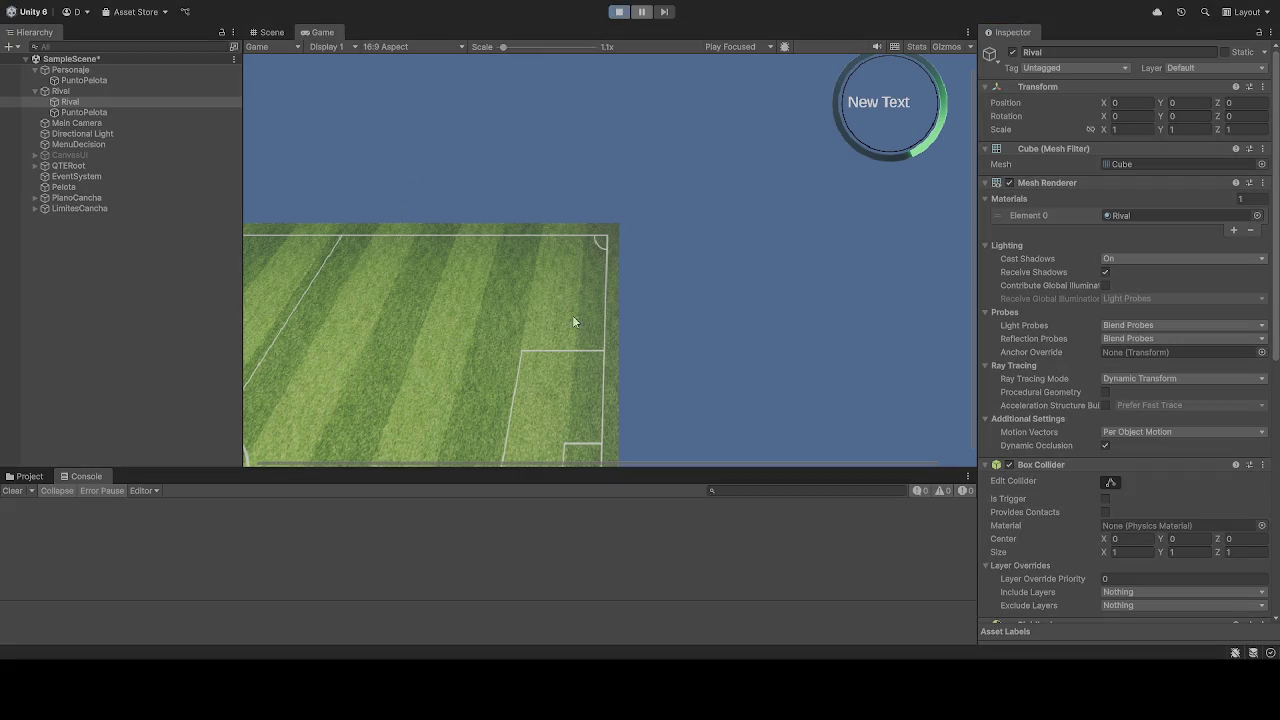
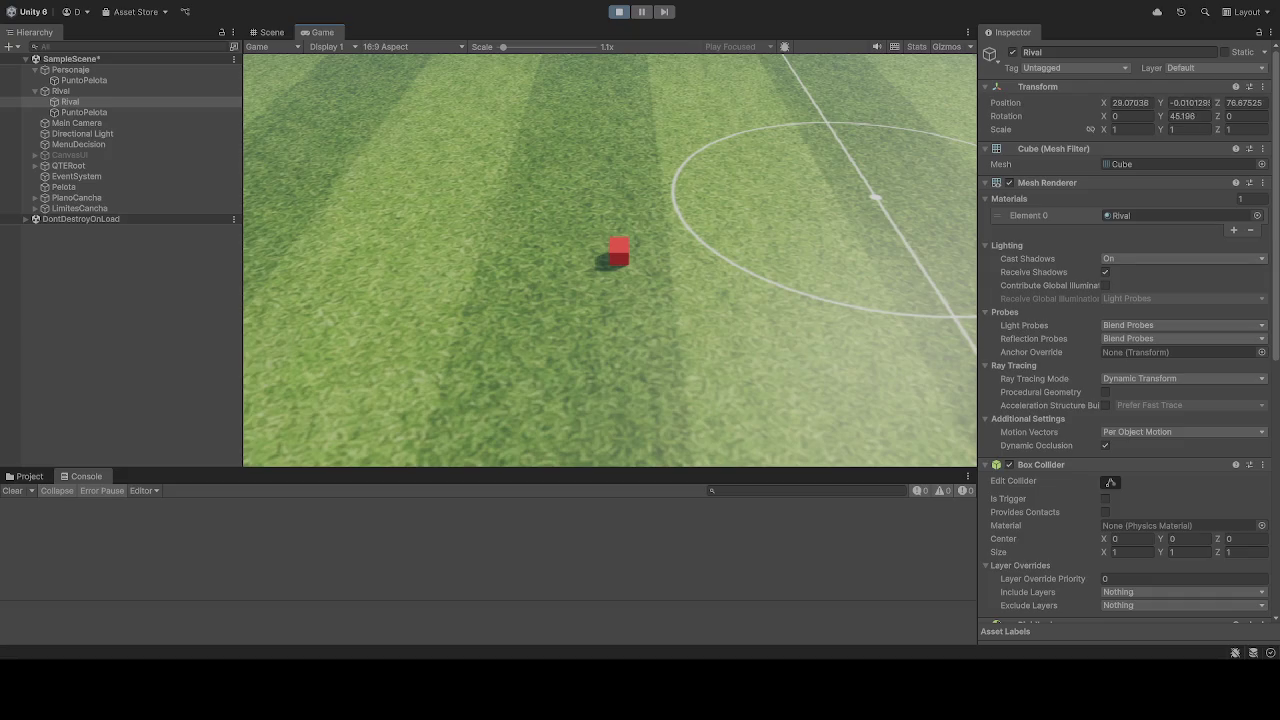
# Step: Stop and restart Play mode so the pitch and 'New Text' timer ring reset
pyautogui.click(619, 12)
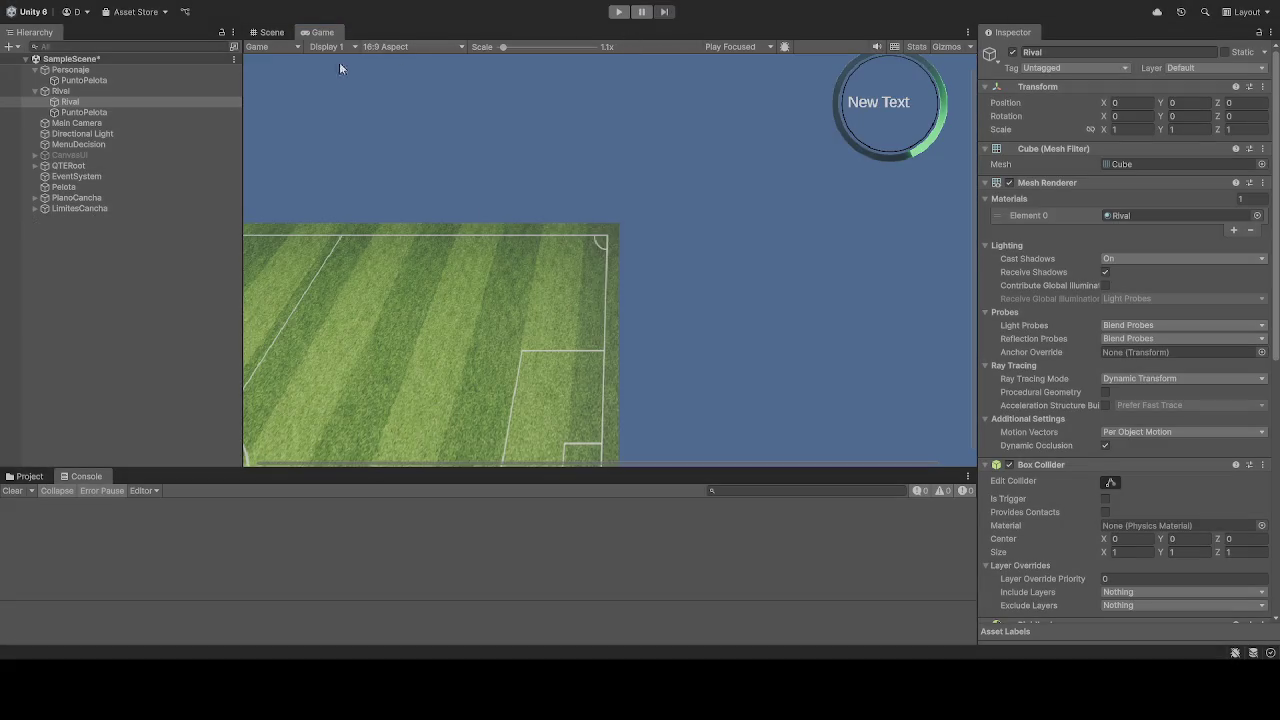
pyautogui.click(619, 12)
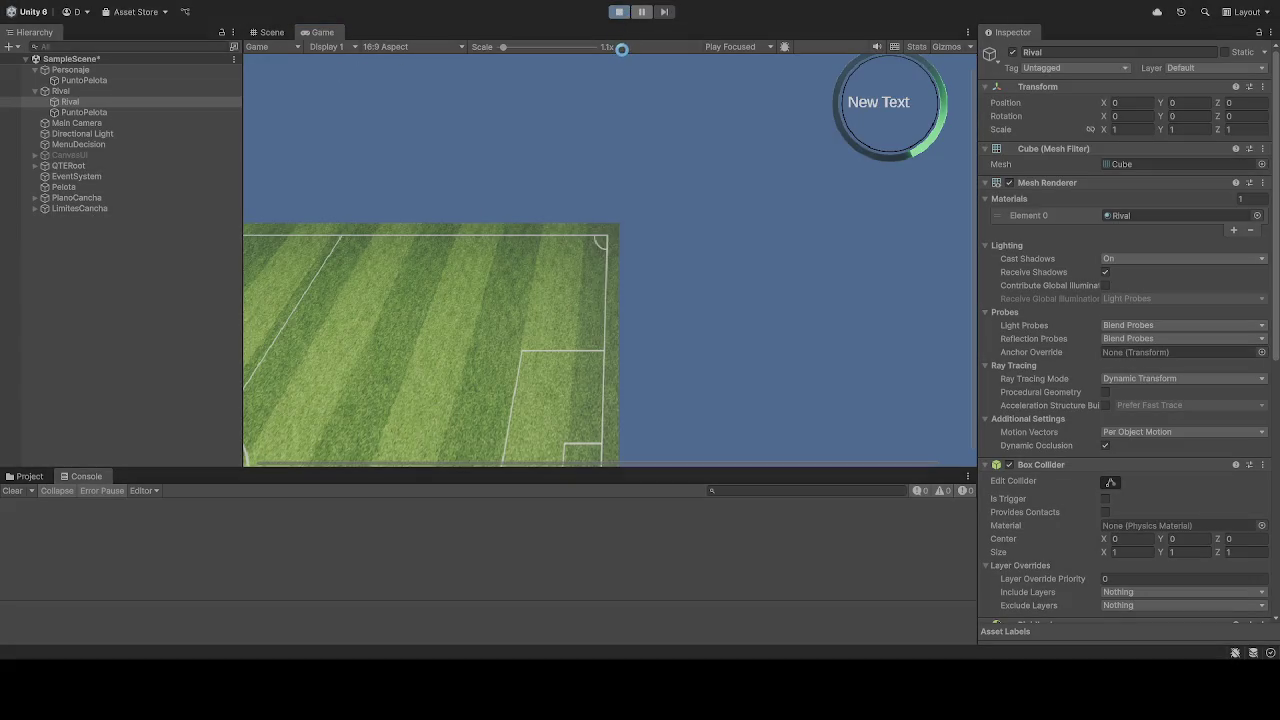
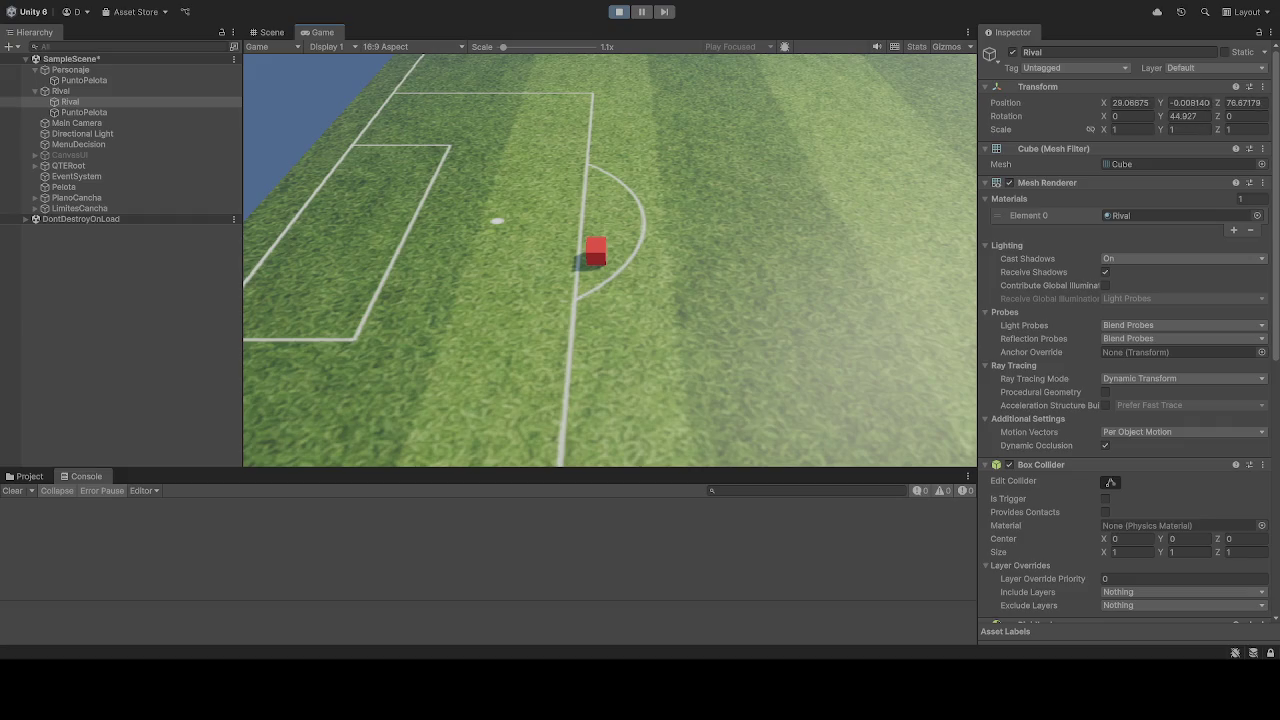
# Step: Restart play mode to watch the Rival cube move around the field, then stop the game
pyautogui.click(619, 12)
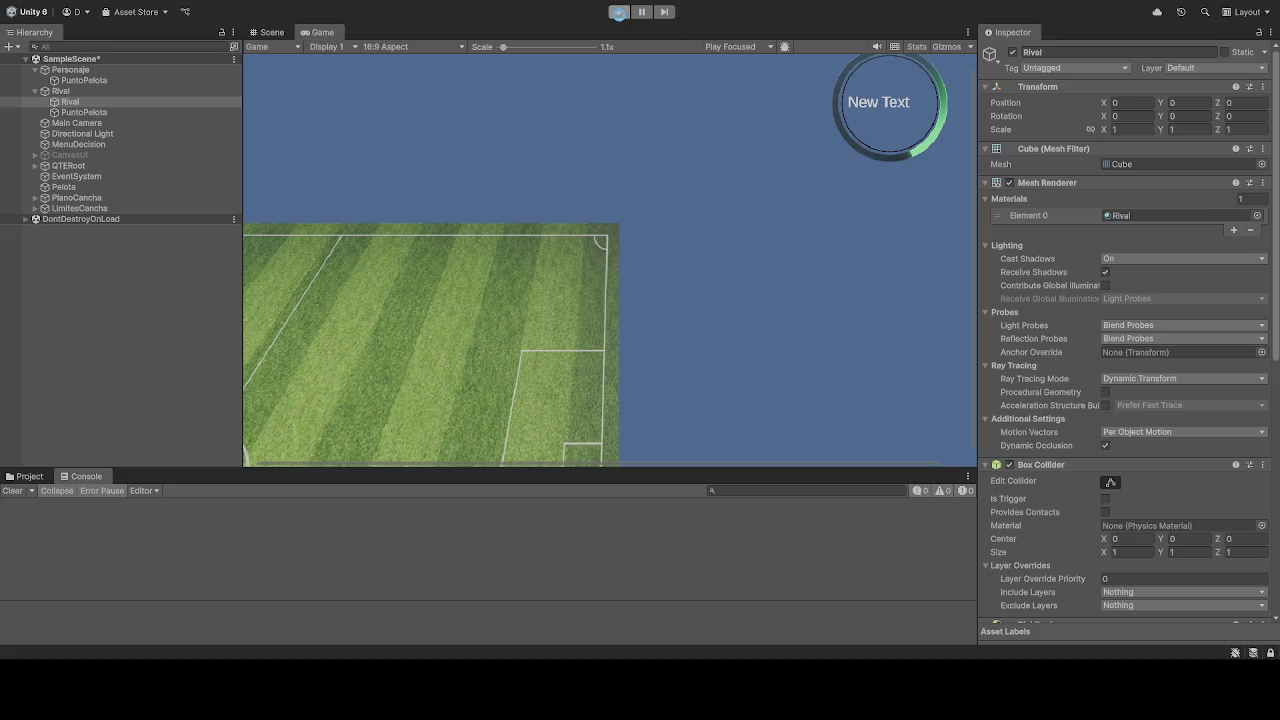
pyautogui.click(619, 12)
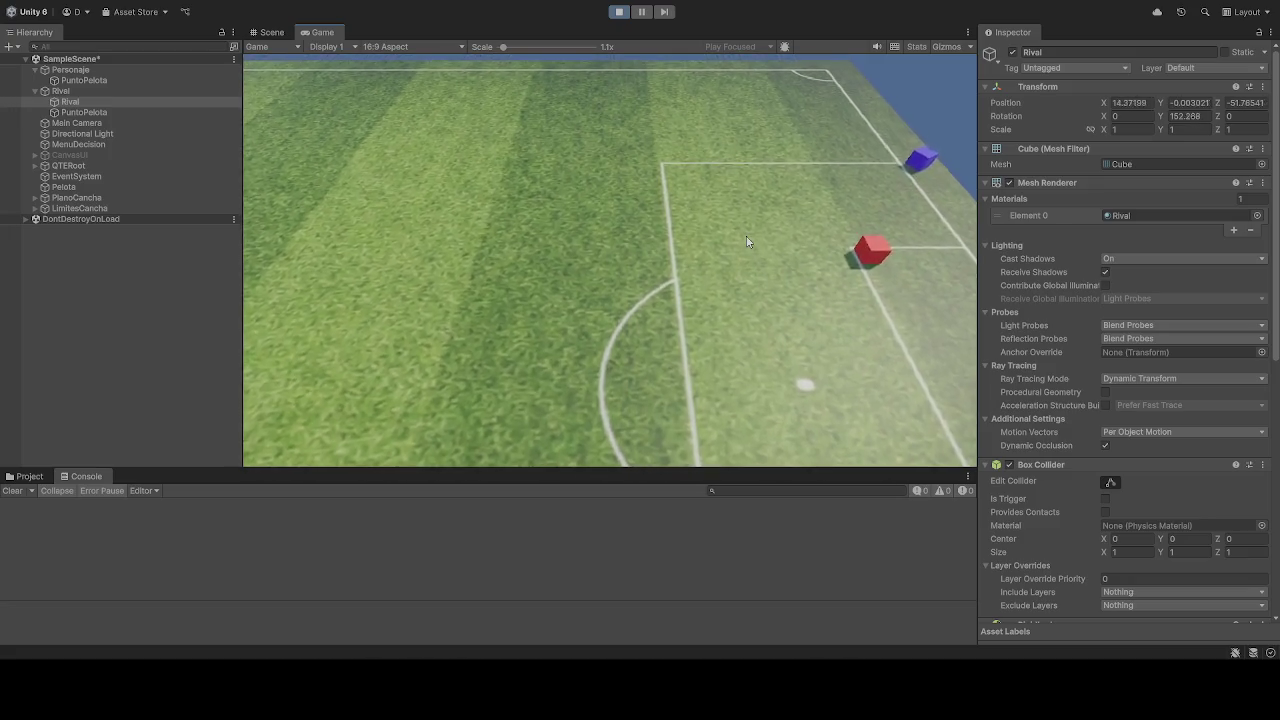
pyautogui.click(619, 12)
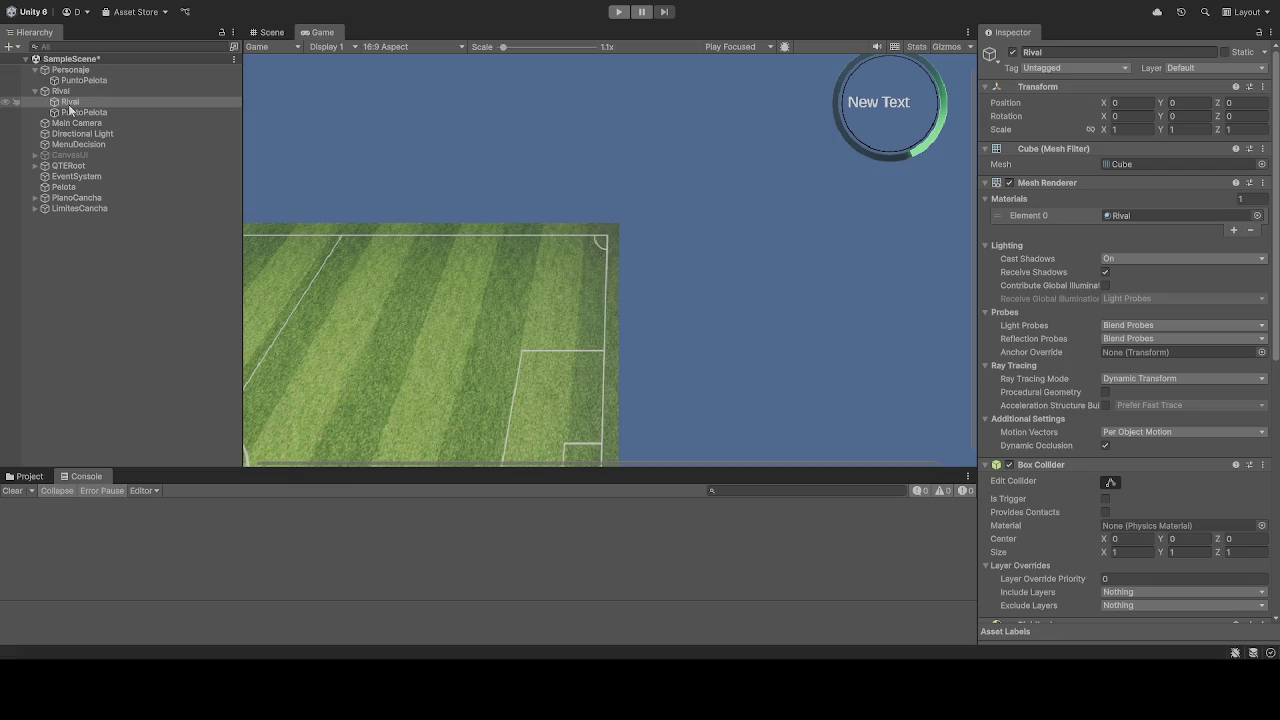
# Step: Expand PlanoCancha in the Hierarchy to reveal its child Cancha object
pyautogui.scroll(-10, 1074, 452)
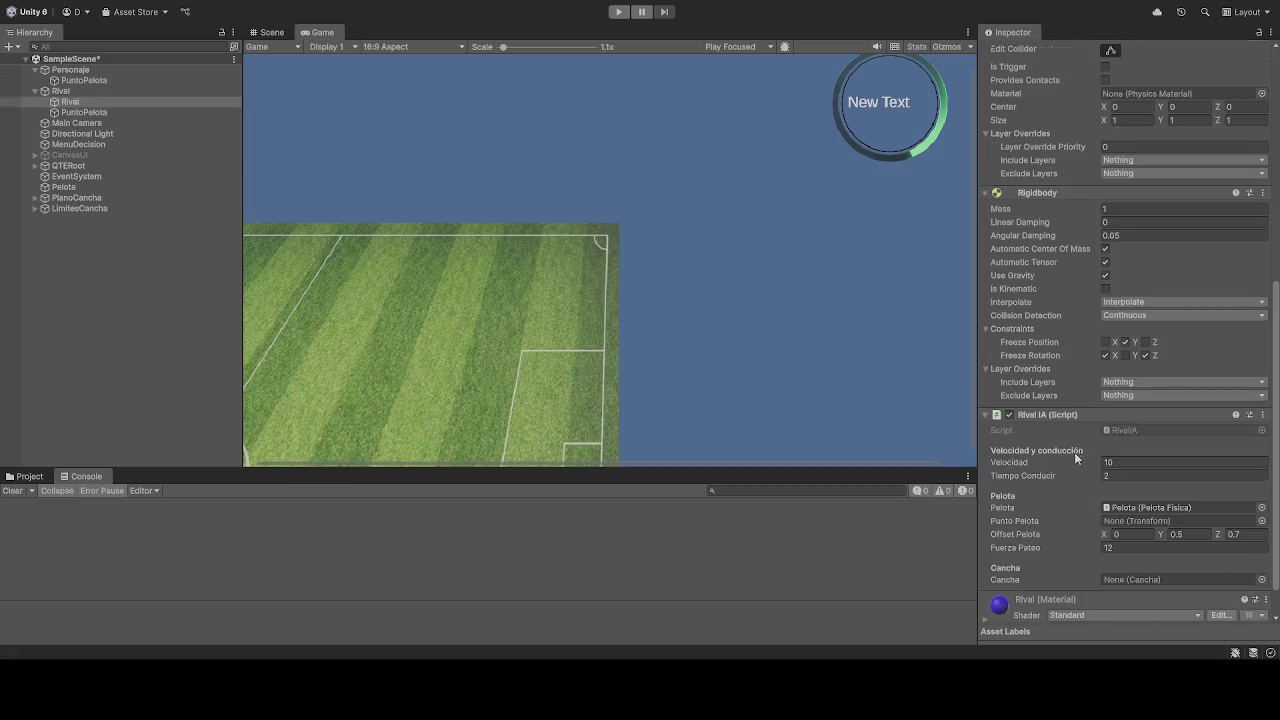
pyautogui.scroll(-2, 1069, 455)
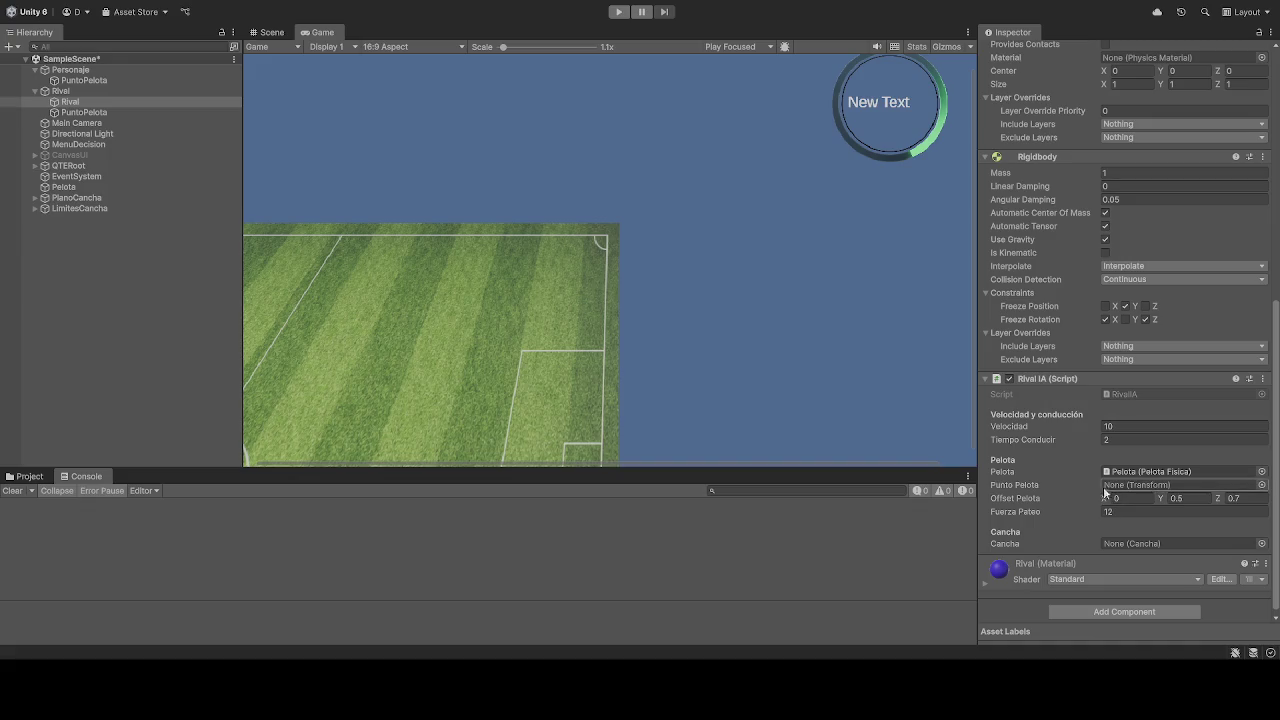
pyautogui.scroll(-1, 1077, 462)
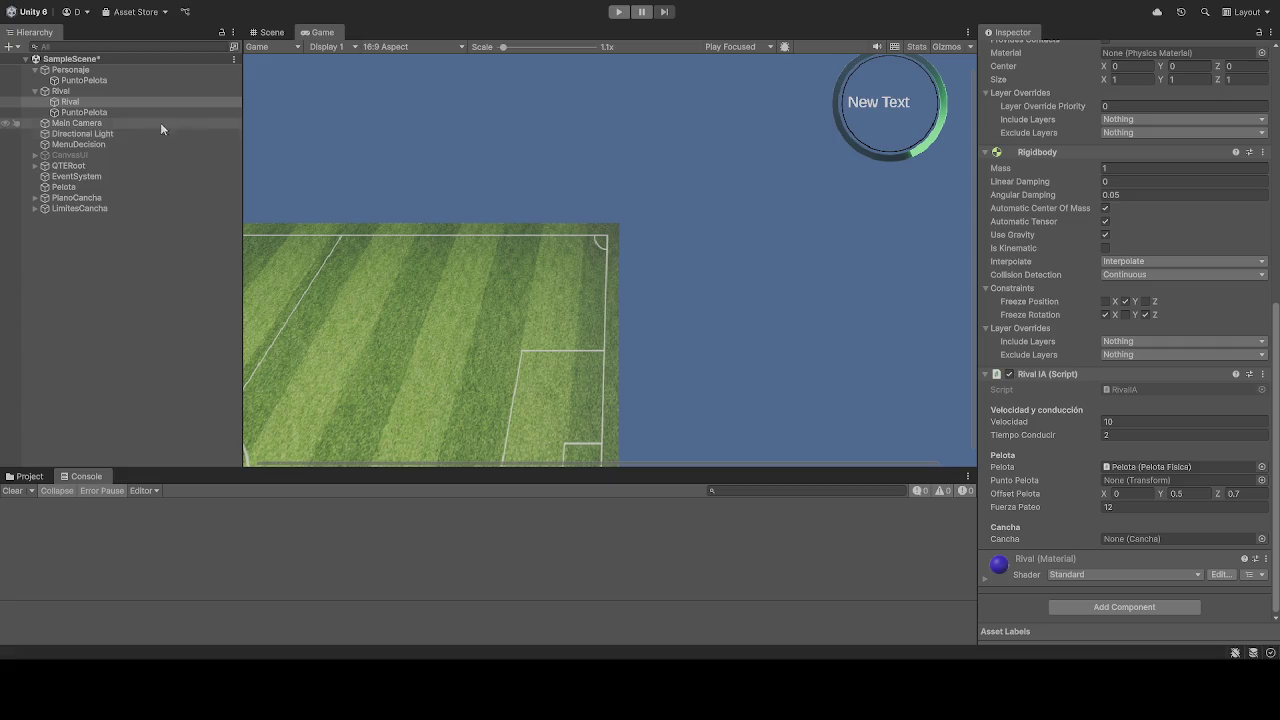
pyautogui.click(85, 200)
pyautogui.press('Right')
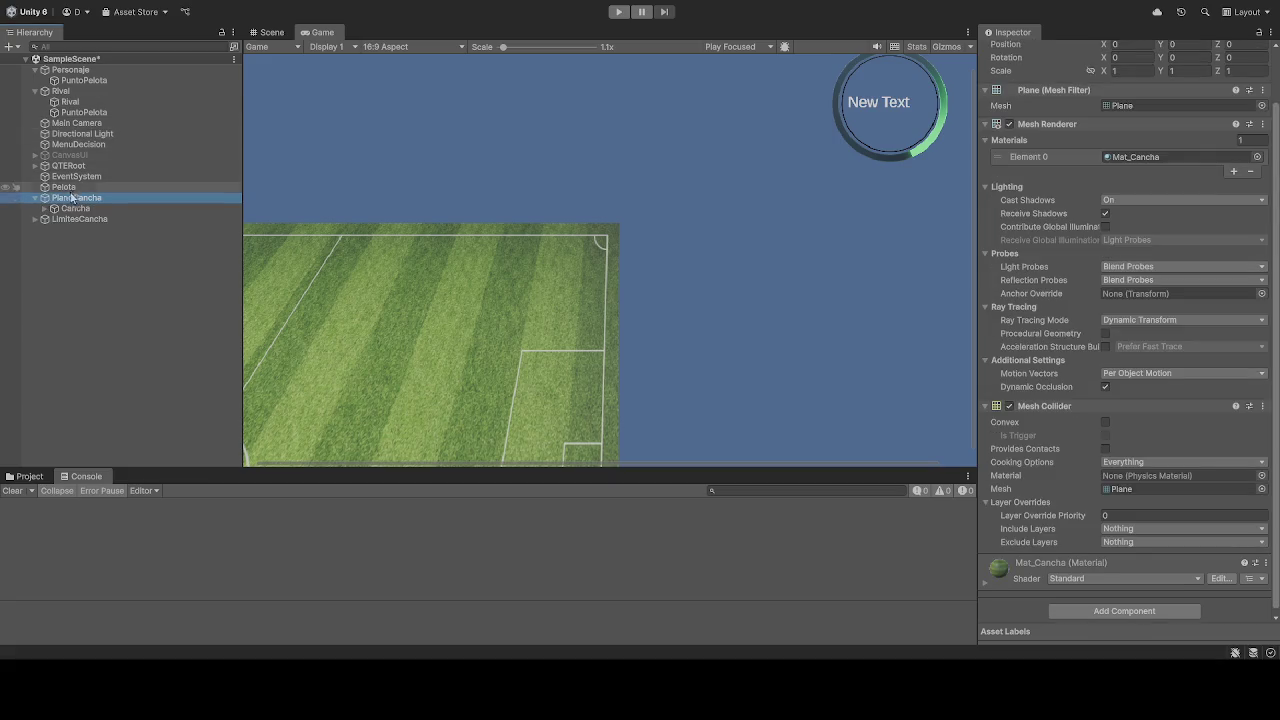
# Step: Assign Cancha to the Rival IA script's Cancha field on the Rival cube and start the game
pyautogui.click(70, 101)
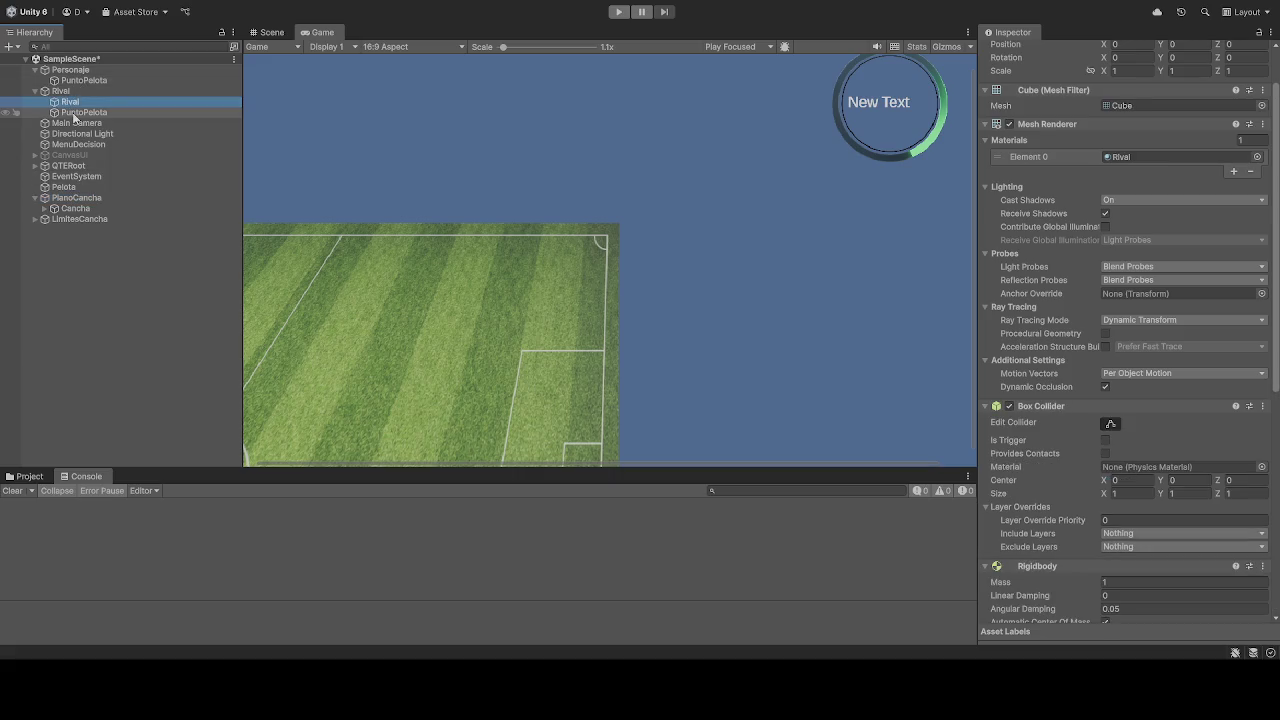
pyautogui.scroll(-5, 1041, 405)
pyautogui.scroll(-3, 1041, 400)
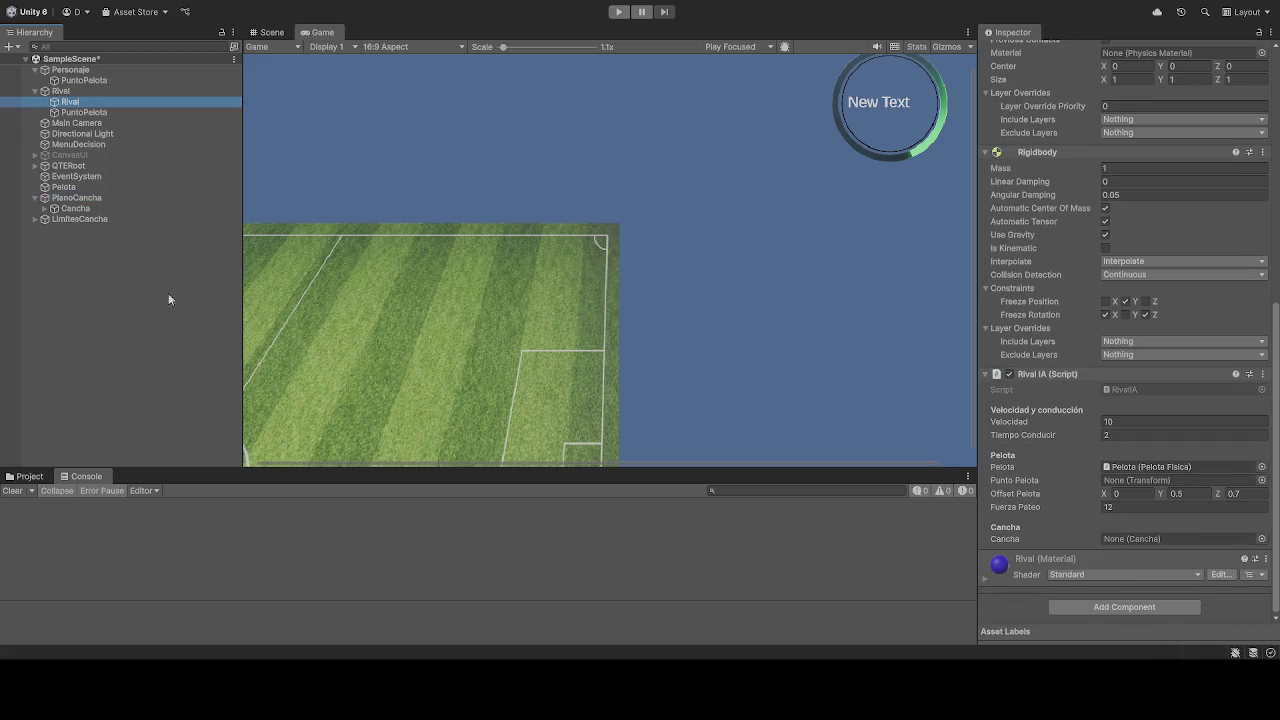
pyautogui.moveTo(70, 208)
pyautogui.mouseDown()
pyautogui.moveTo(419, 245)
pyautogui.moveTo(1128, 562)
pyautogui.moveTo(1139, 540)
pyautogui.mouseUp()
pyautogui.moveTo(80, 200)
pyautogui.mouseDown()
pyautogui.moveTo(1186, 423)
pyautogui.moveTo(1140, 534)
pyautogui.mouseUp()
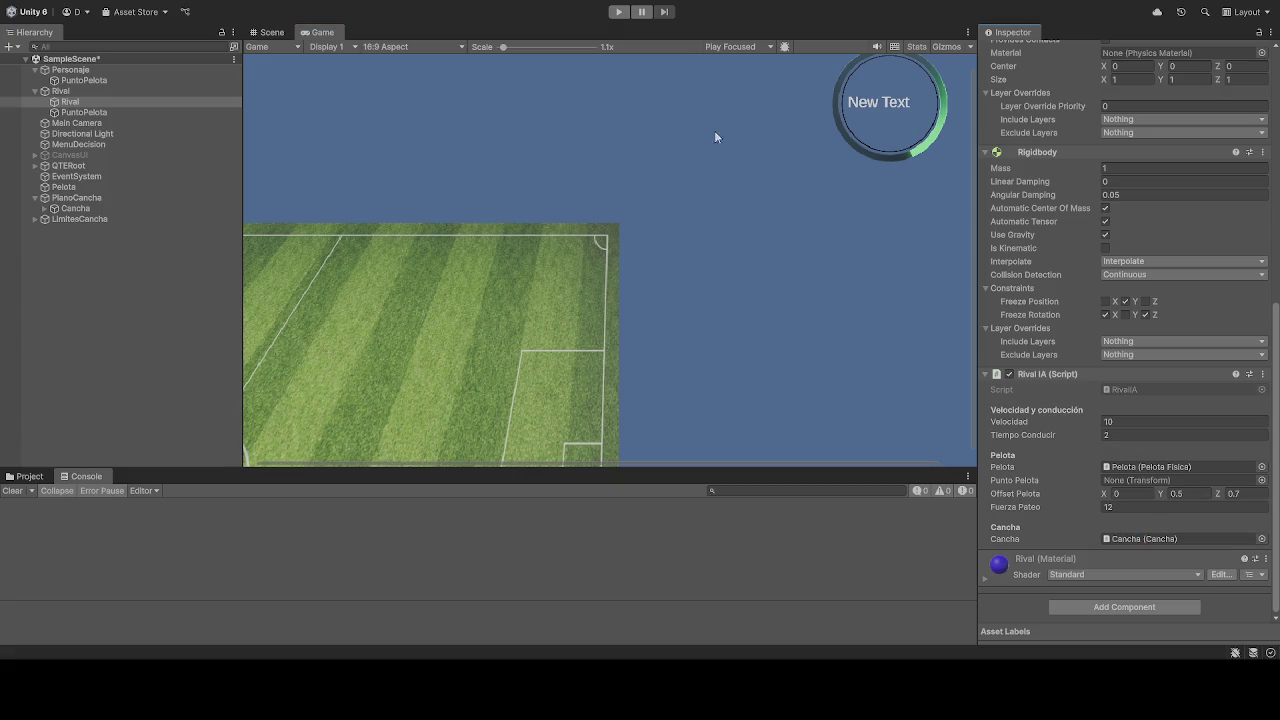
pyautogui.click(619, 11)
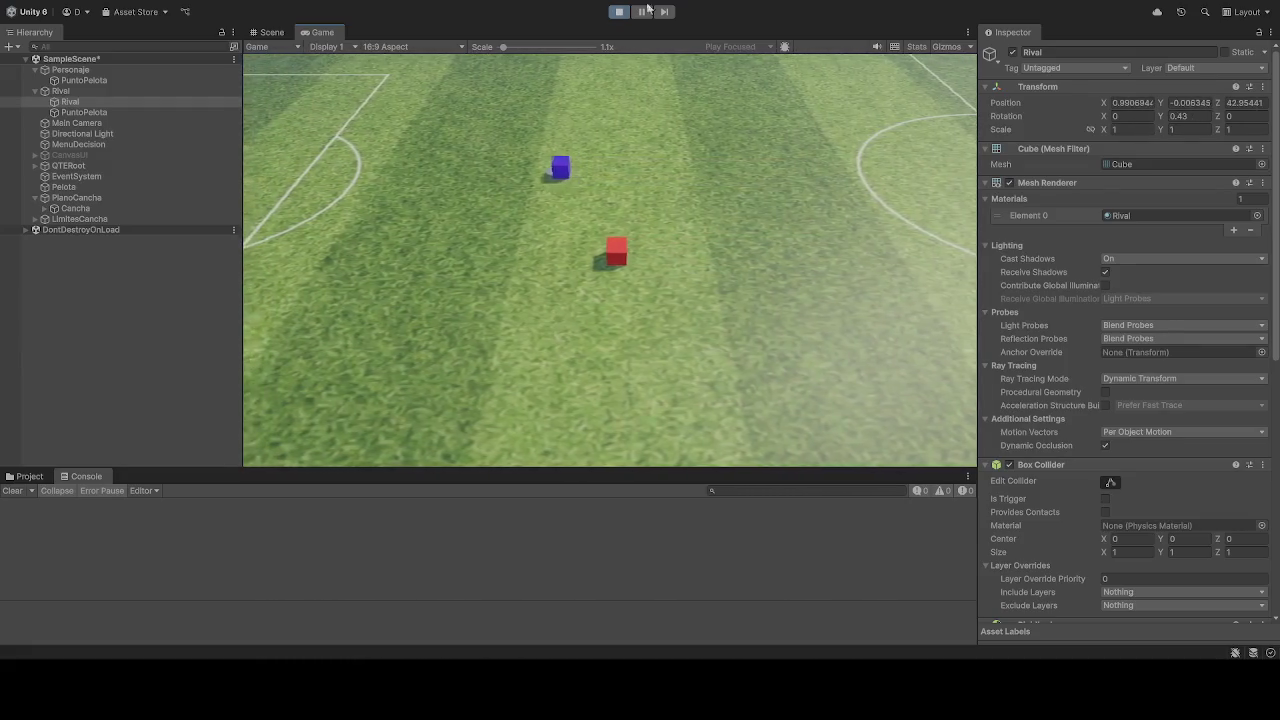
pyautogui.click(618, 14)
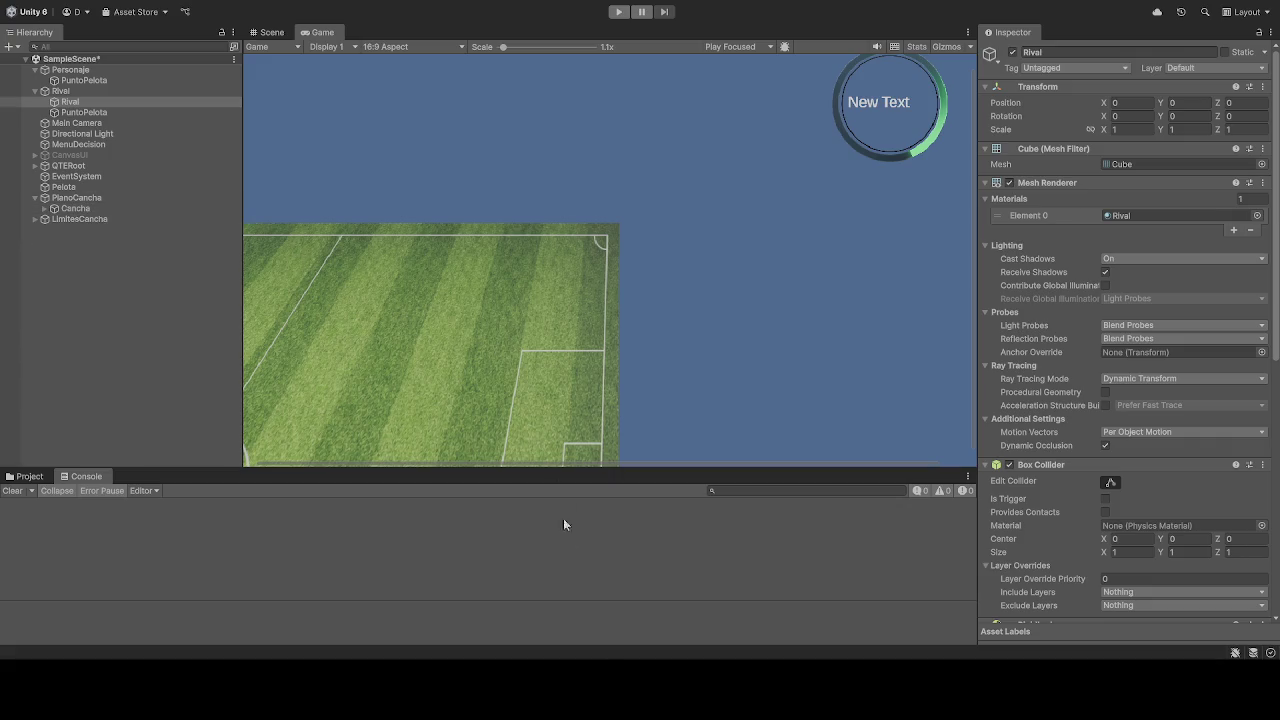
# Step: Review Cancha and PlanoCancha, then view the Rival parent at position 0, 1, -25 and scale 2
pyautogui.click(56, 211)
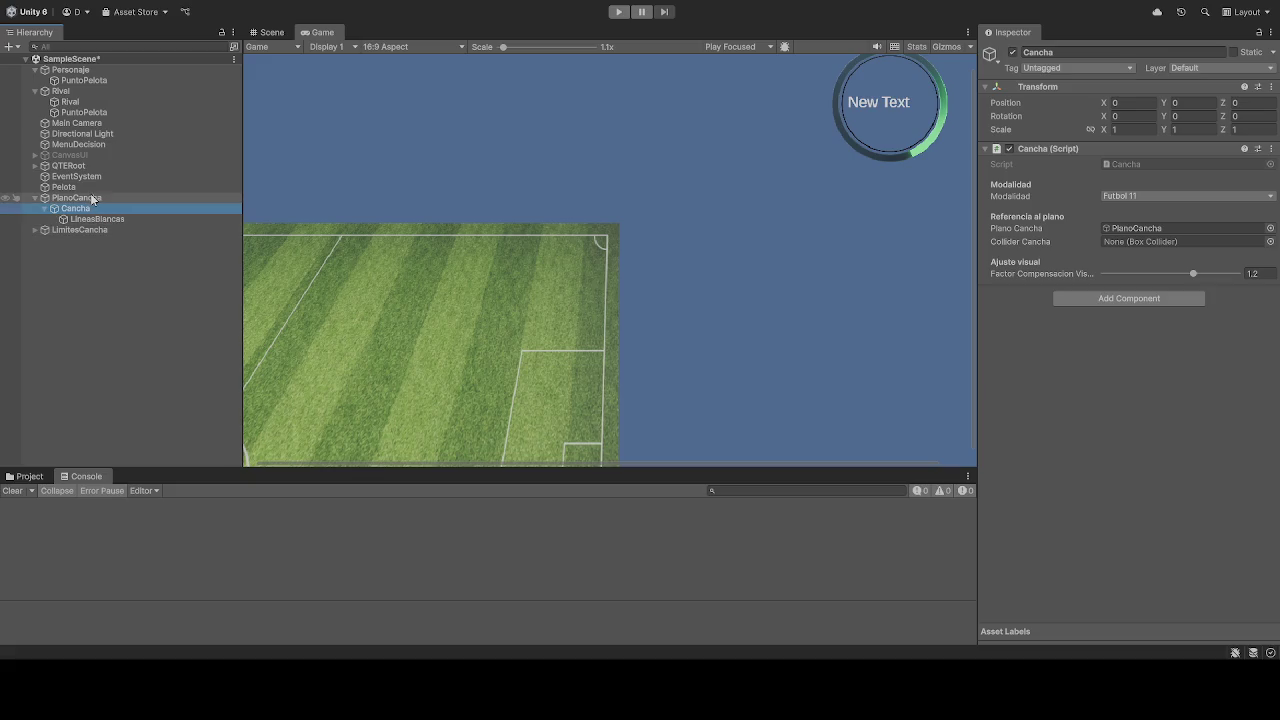
pyautogui.click(95, 198)
pyautogui.click(62, 91)
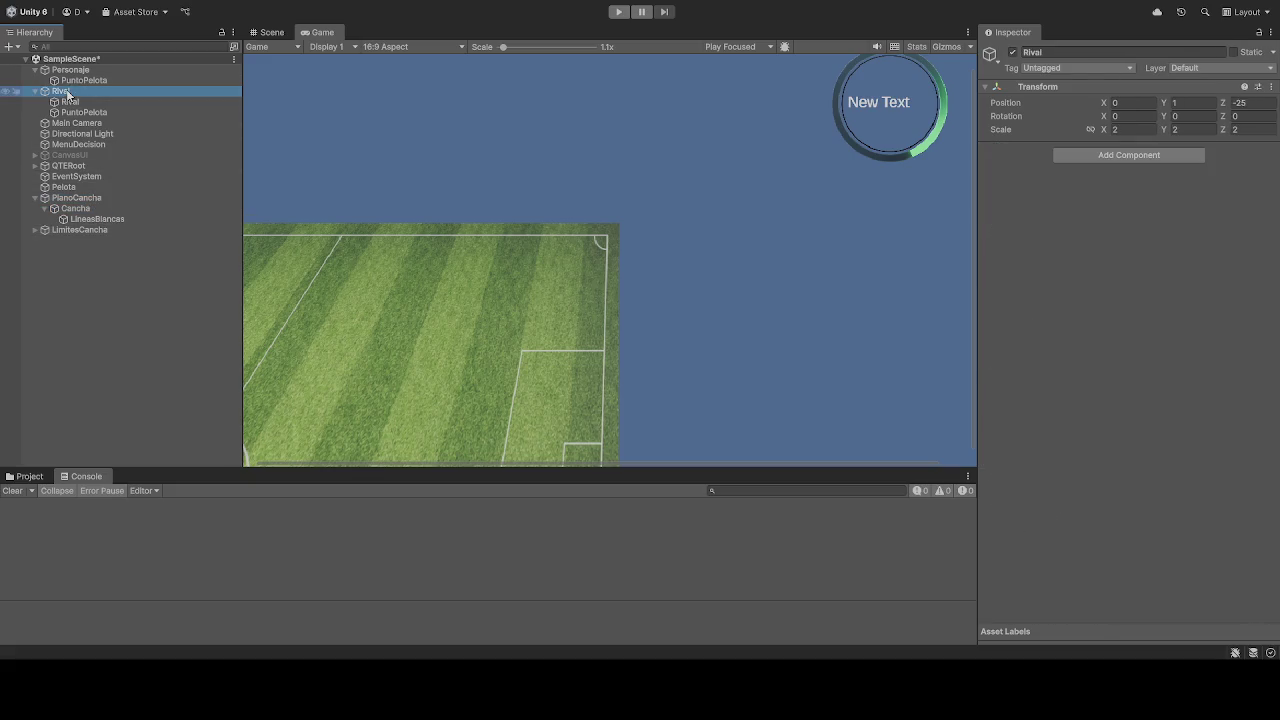